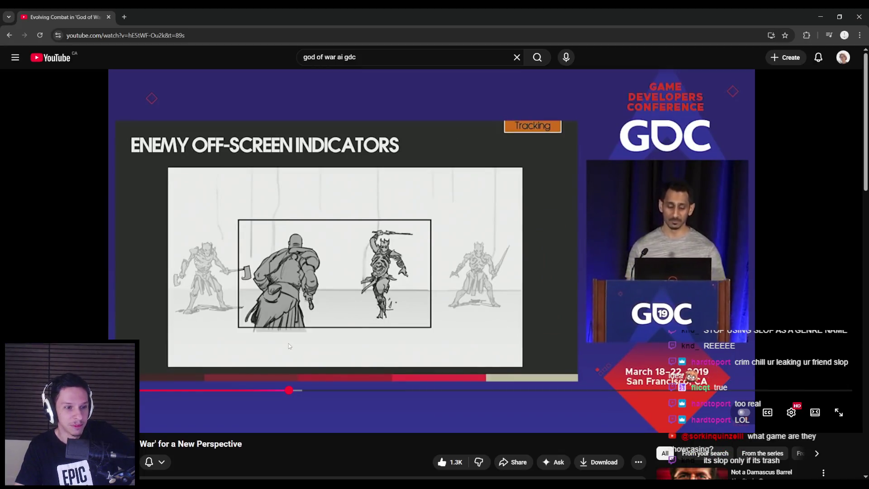
Step: Pause the God of War GDC talk and scrub ahead to the Strafe Assist slide
{"action": "key", "text": "space"}
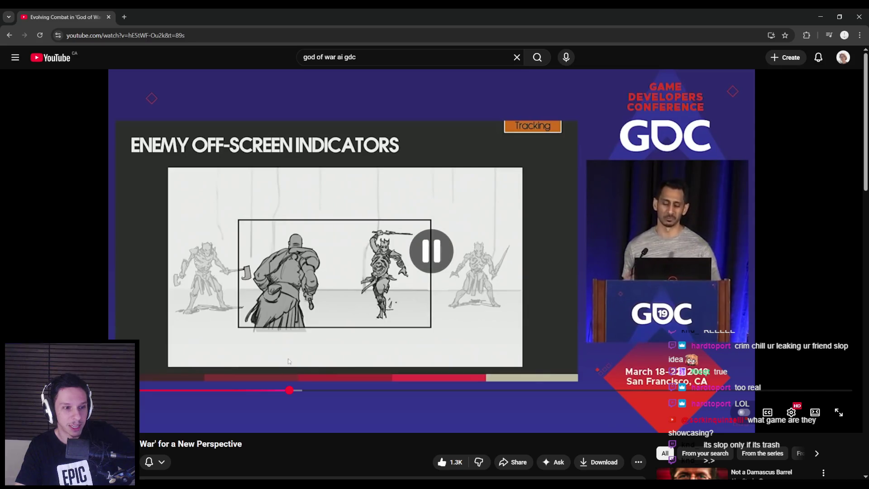
{"action": "left_click_drag", "start_coordinate": [260, 392], "coordinate": [317, 392]}
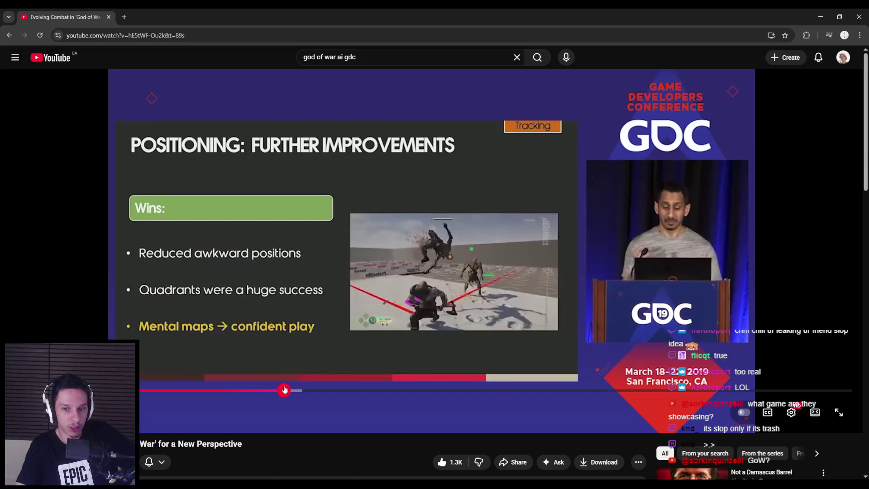
{"action": "left_click", "coordinate": [289, 390]}
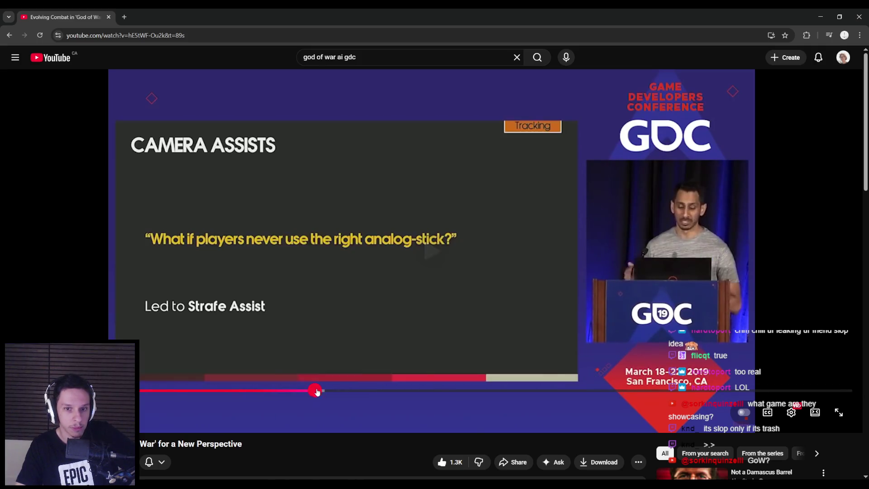
{"action": "left_click", "coordinate": [322, 392]}
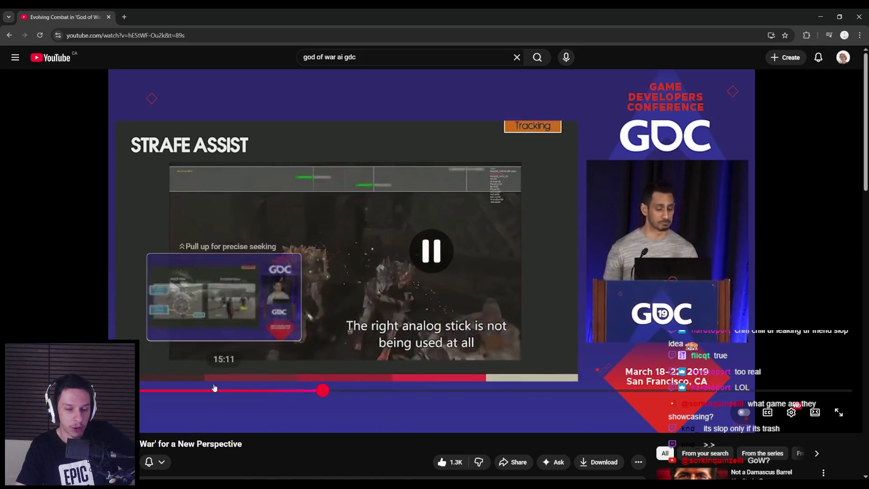
{"action": "key", "text": "alt+Tab"}
Step: Nudge the SimpleGrid node in the EQS query graph and save all modified assets
{"action": "mouse_move", "coordinate": [333, 370]}
{"action": "left_mouse_down"}
{"action": "mouse_move", "coordinate": [334, 385]}
{"action": "mouse_move", "coordinate": [333, 370]}
{"action": "left_mouse_up"}
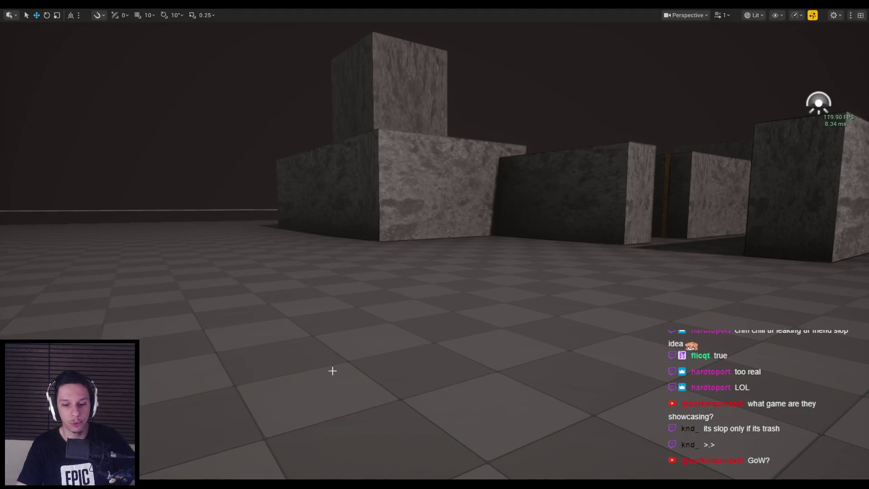
{"action": "mouse_move", "coordinate": [269, 477]}
{"action": "left_click", "coordinate": [307, 455]}
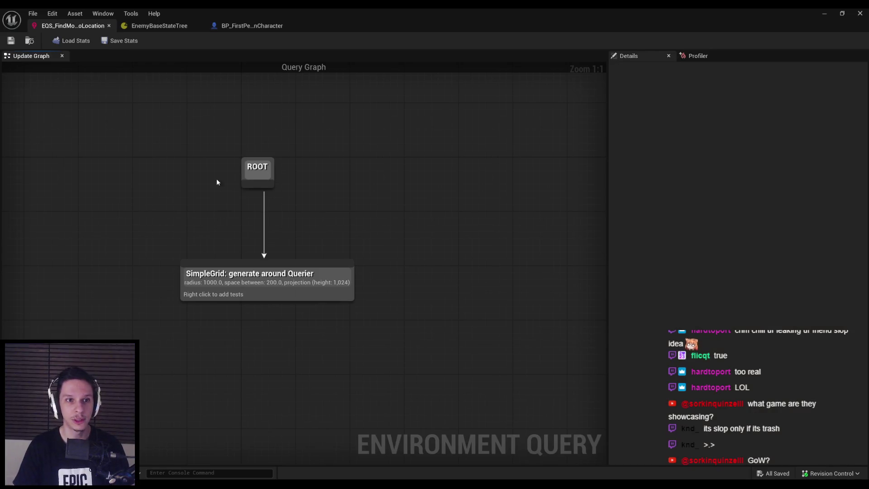
{"action": "left_click_drag", "start_coordinate": [275, 289], "coordinate": [268, 287]}
{"action": "left_click", "coordinate": [266, 310]}
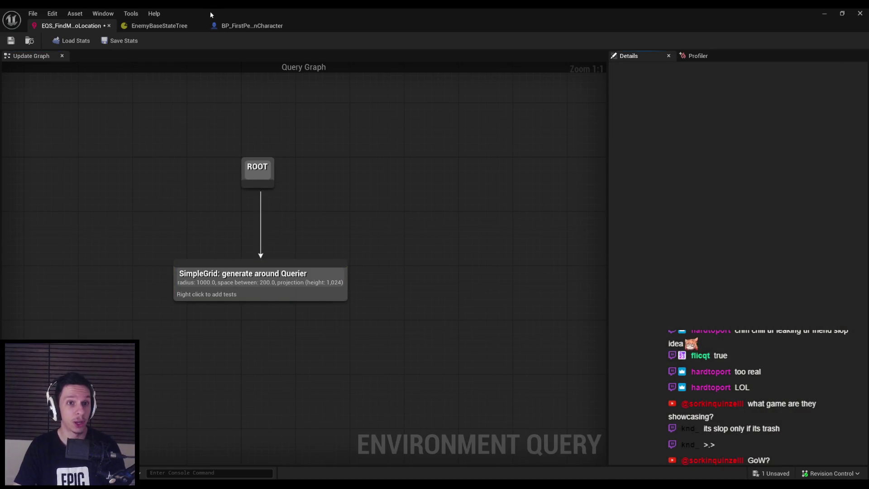
{"action": "left_click", "coordinate": [244, 26]}
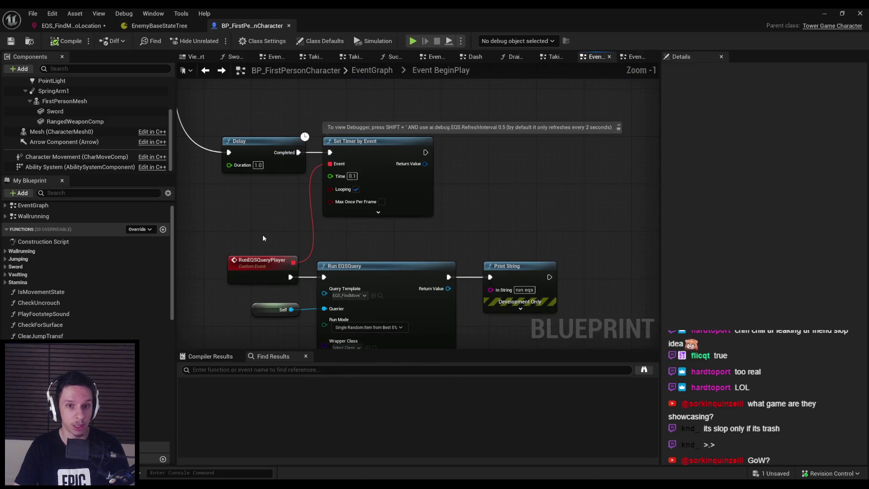
{"action": "scroll", "coordinate": [272, 211], "scroll_direction": "down", "scroll_amount": 1}
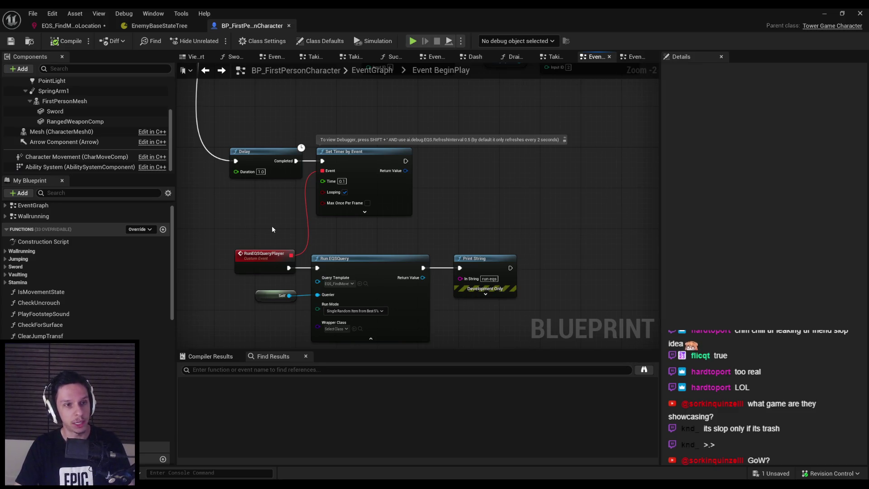
{"action": "key", "text": "ctrl+s"}
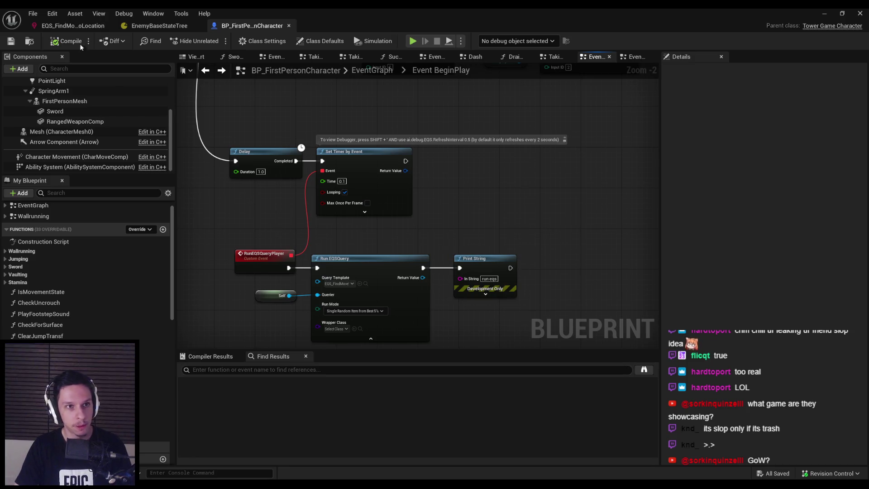
Step: Tidy the RunEQSQueryPlayer node, save BP_FirstPersonCharacter, and return to the level viewport
{"action": "left_click", "coordinate": [80, 28]}
{"action": "left_click", "coordinate": [177, 26]}
{"action": "left_click", "coordinate": [252, 26]}
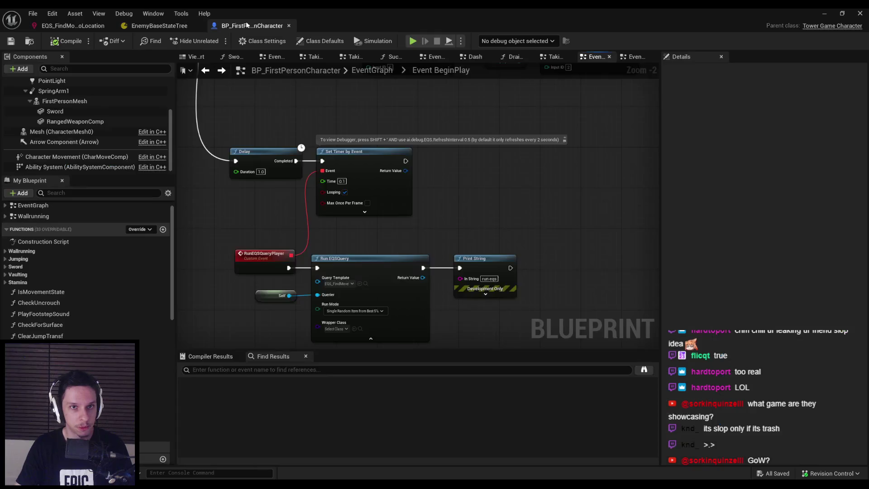
{"action": "scroll", "coordinate": [277, 187], "scroll_direction": "down", "scroll_amount": 2}
{"action": "scroll", "coordinate": [303, 195], "scroll_direction": "up", "scroll_amount": 2}
{"action": "left_click_drag", "start_coordinate": [304, 238], "coordinate": [298, 238]}
{"action": "left_click", "coordinate": [210, 157]}
{"action": "left_click", "coordinate": [15, 39]}
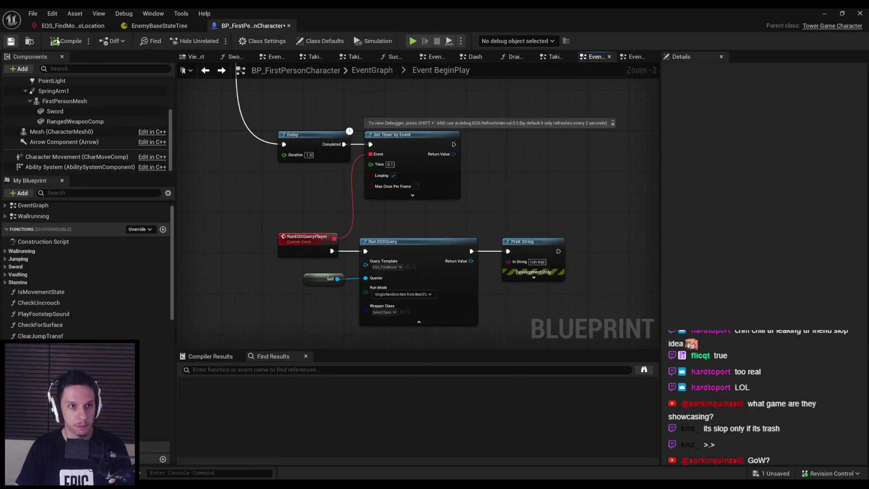
{"action": "scroll", "coordinate": [392, 166], "scroll_direction": "up", "scroll_amount": 1}
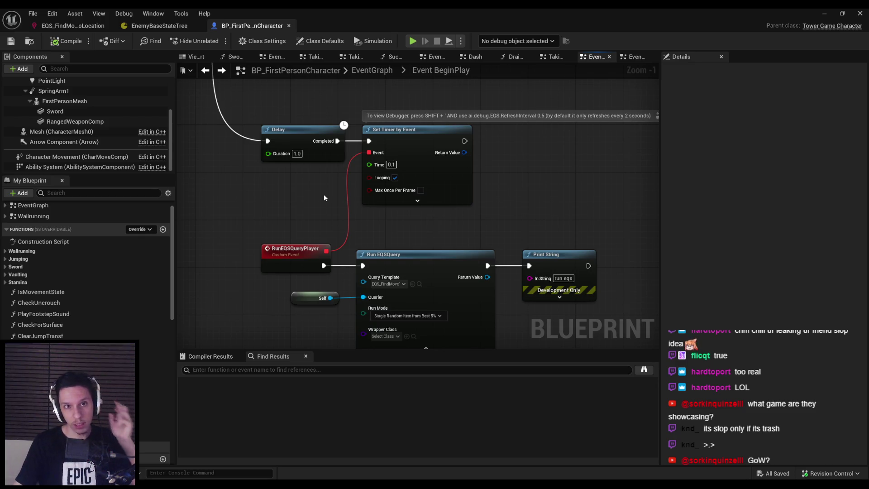
{"action": "left_click", "coordinate": [824, 13]}
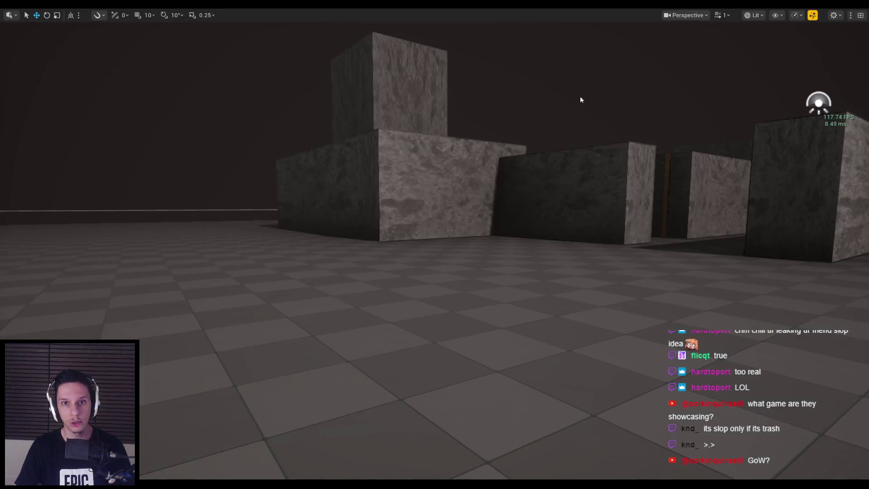
Step: Play the level with the EQS gameplay debugger on while attacking the nearby demons
{"action": "key", "text": "alt+p"}
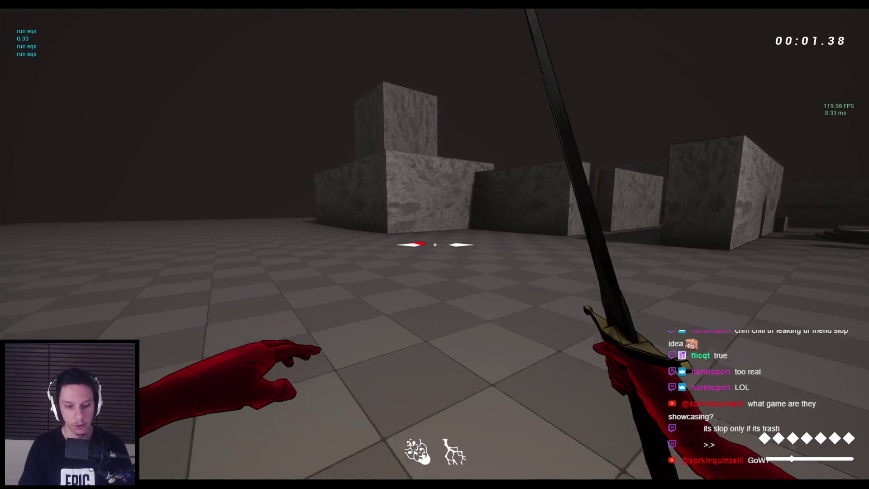
{"action": "key", "text": "apostrophe"}
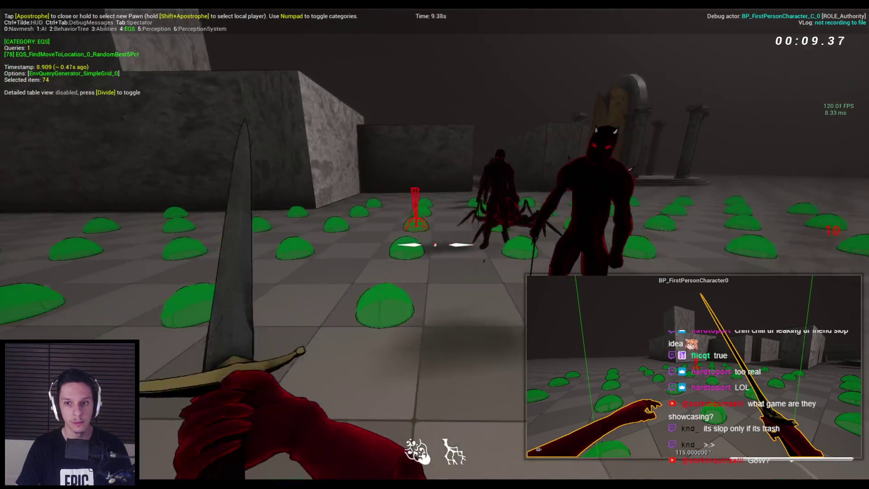
{"action": "left_click", "coordinate": [435, 244]}
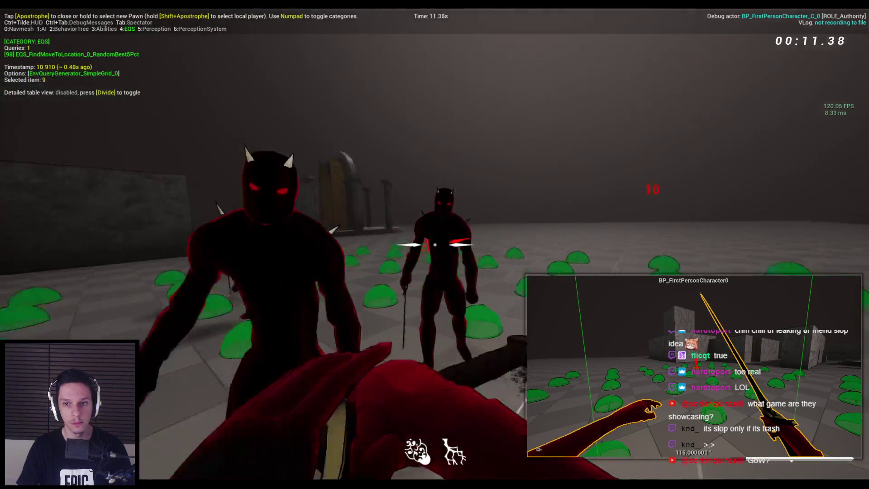
{"action": "left_click", "coordinate": [435, 245]}
{"action": "left_click", "coordinate": [434, 244]}
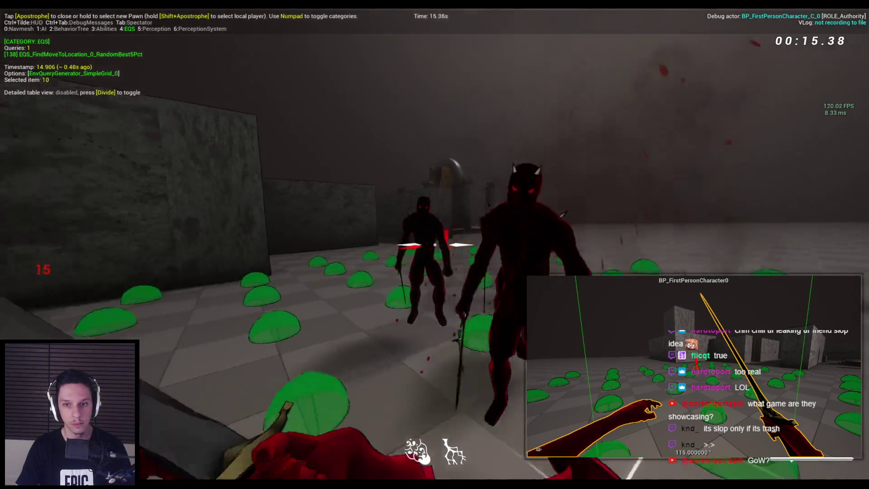
{"action": "left_click", "coordinate": [434, 245]}
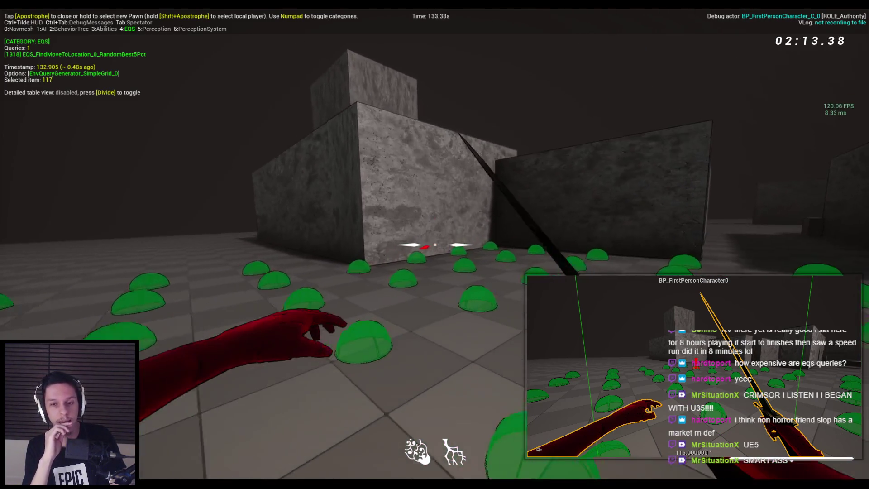
Step: Walk through the block maze, jump onto the wall ledge, then stop play-in-editor
{"action": "key", "text": "w"}
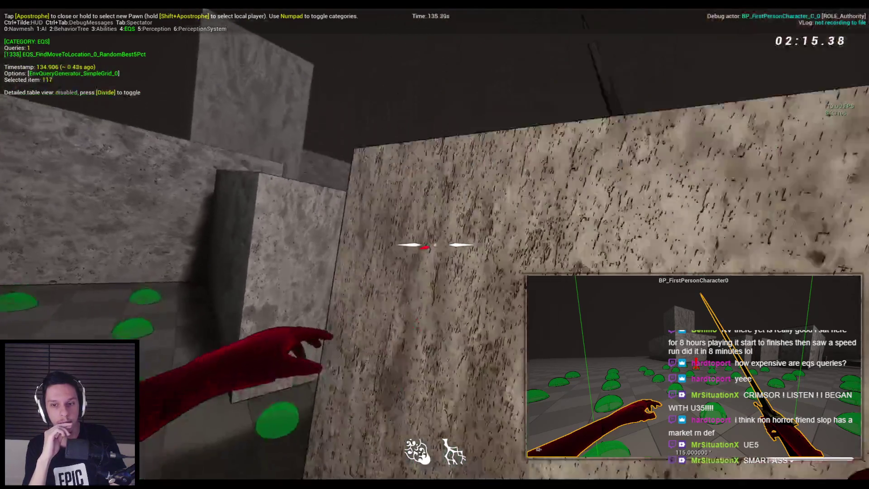
{"action": "key", "text": "w"}
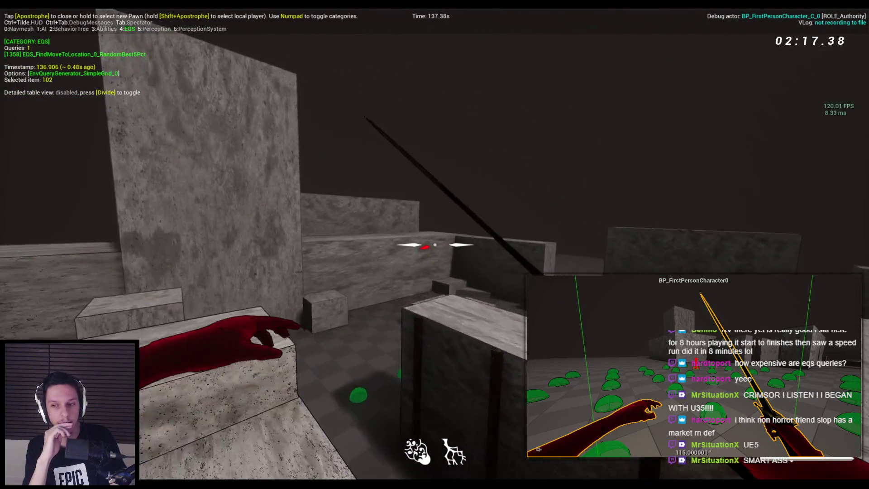
{"action": "key", "text": "w"}
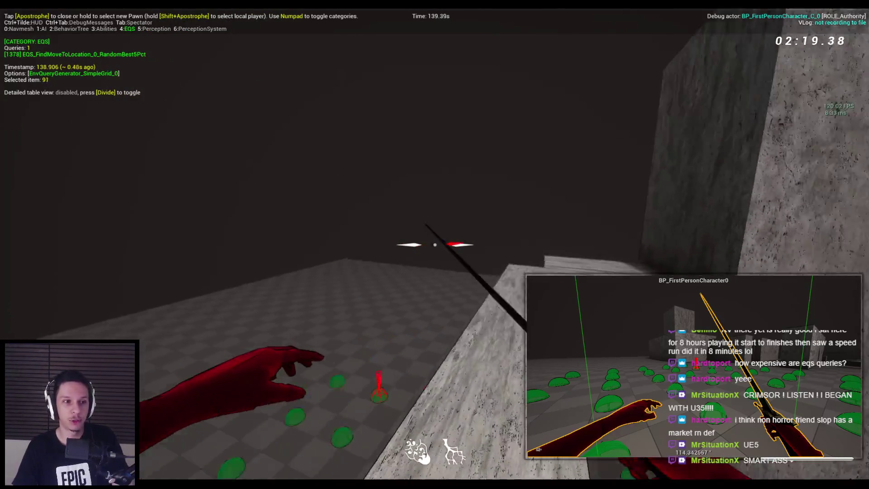
{"action": "key", "text": "w"}
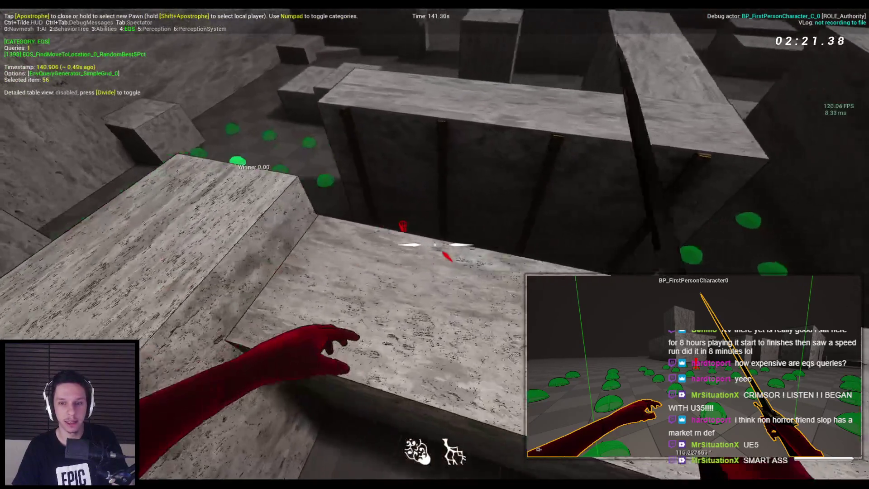
{"action": "key", "text": "w"}
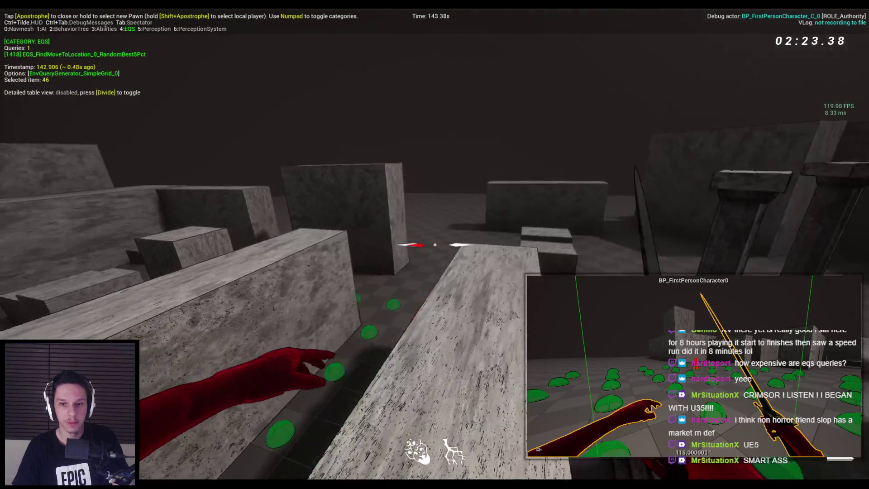
{"action": "key", "text": "w"}
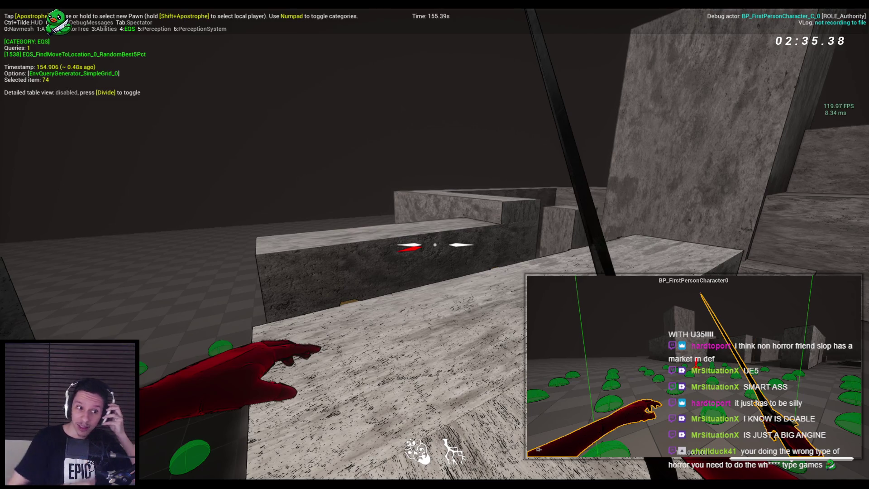
{"action": "key", "text": "space"}
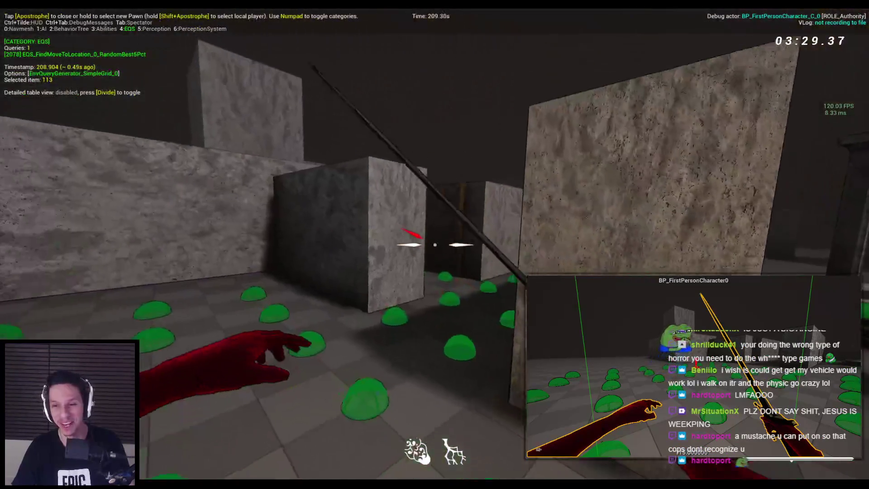
{"action": "key", "text": "Escape"}
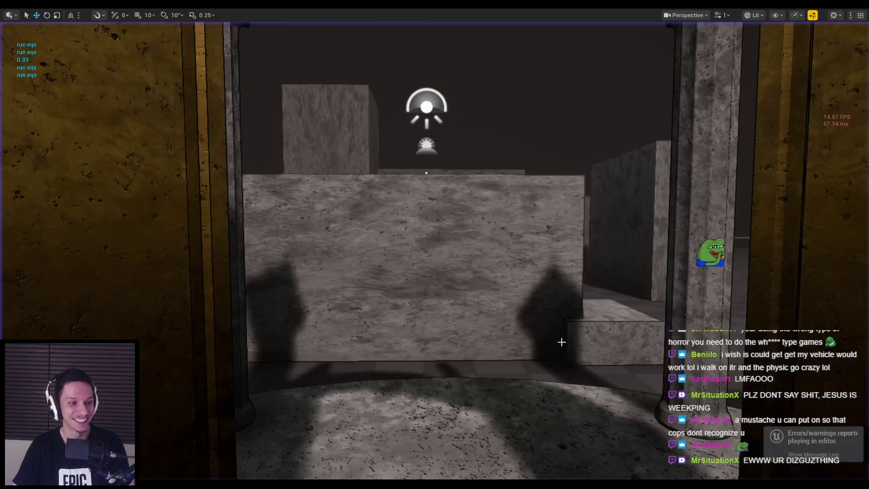
Step: Fly the camera over the stone maze, then exit fullscreen with F11
{"action": "key", "text": "s"}
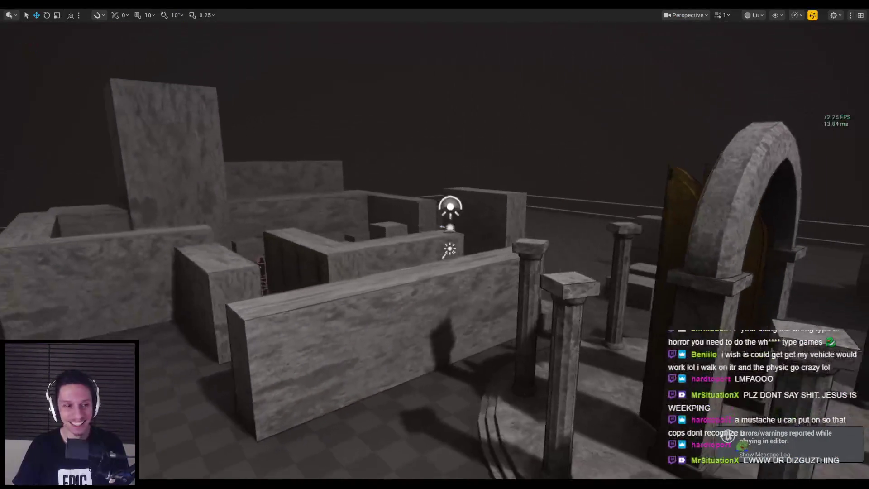
{"action": "key", "text": "w"}
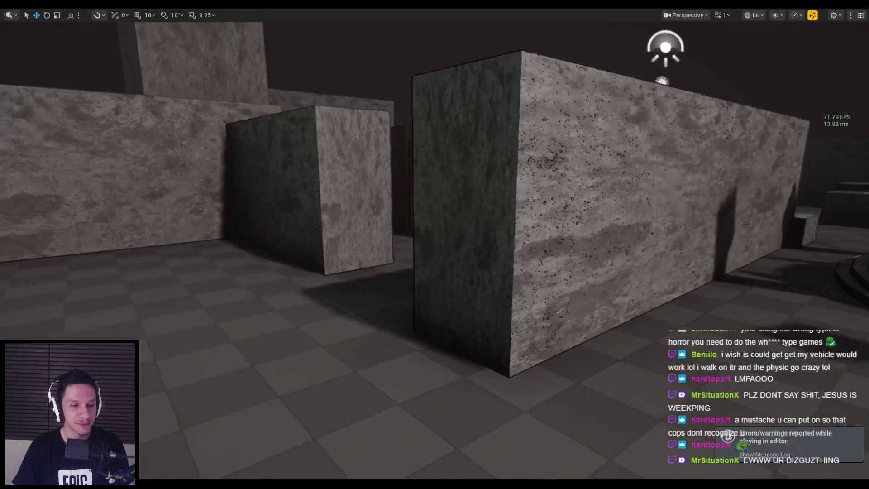
{"action": "key", "text": "w"}
{"action": "key", "text": "s"}
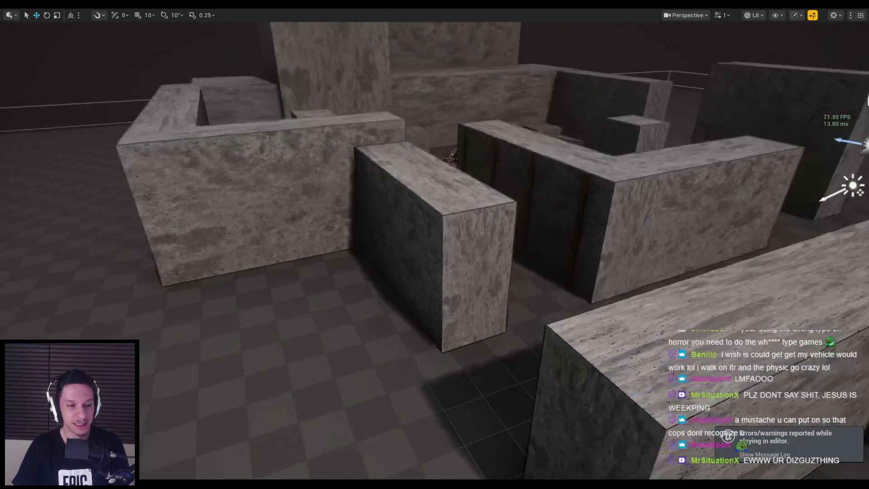
{"action": "key", "text": "q"}
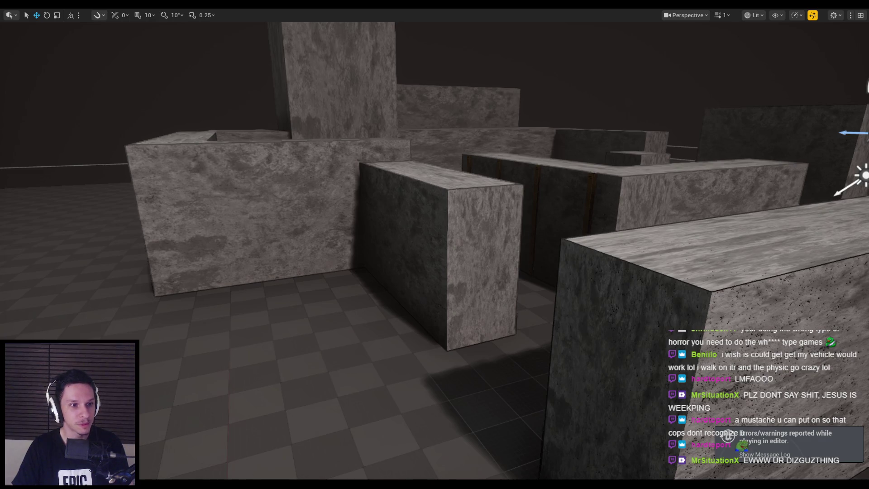
{"action": "key", "text": "s"}
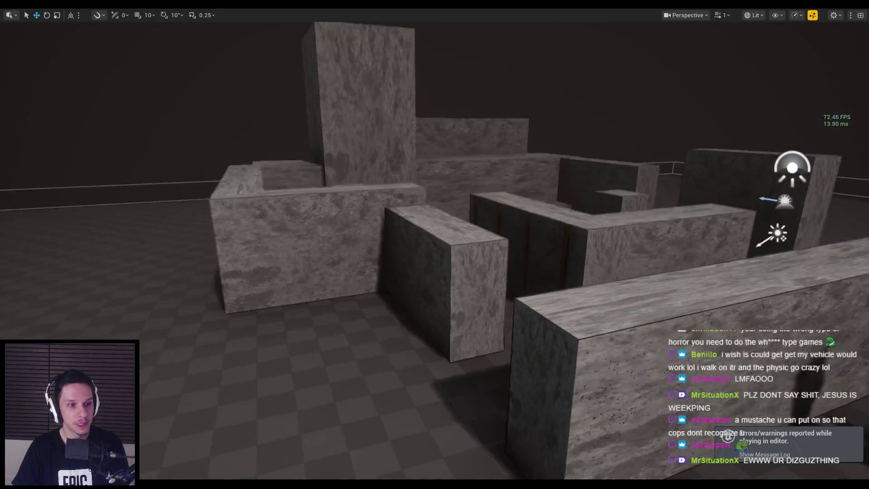
{"action": "key", "text": "w"}
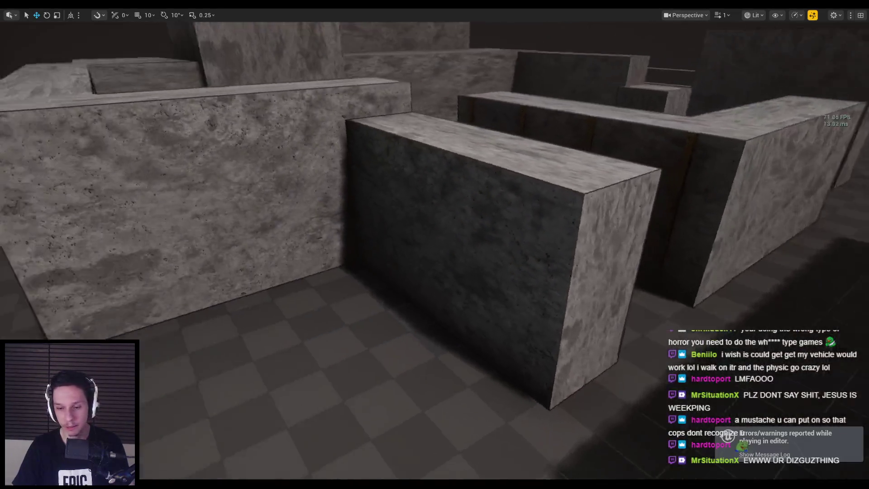
{"action": "key", "text": "s"}
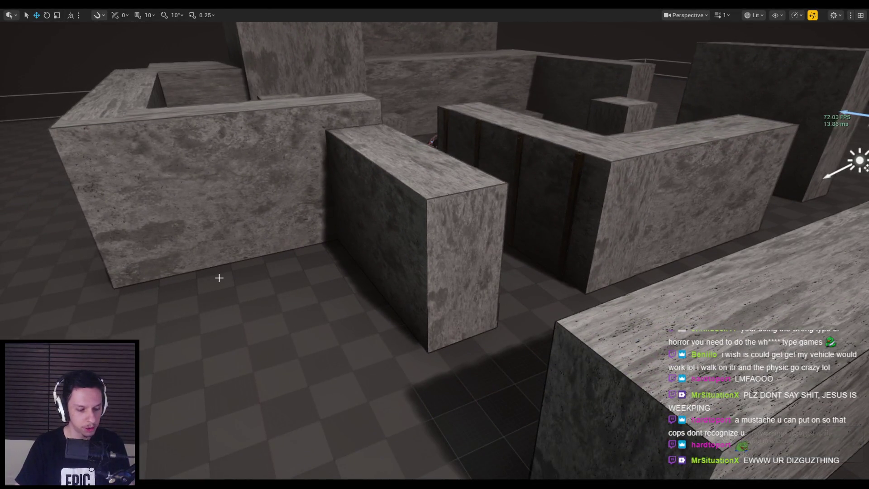
{"action": "key", "text": "s"}
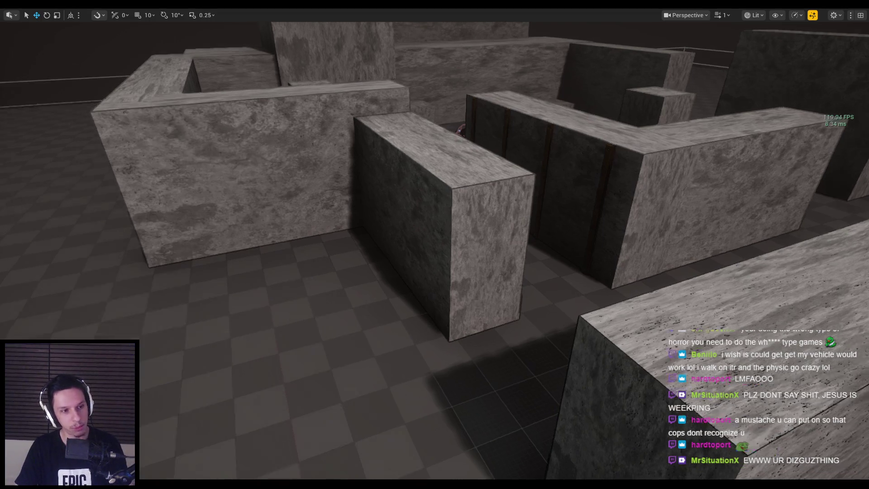
{"action": "key", "text": "F11"}
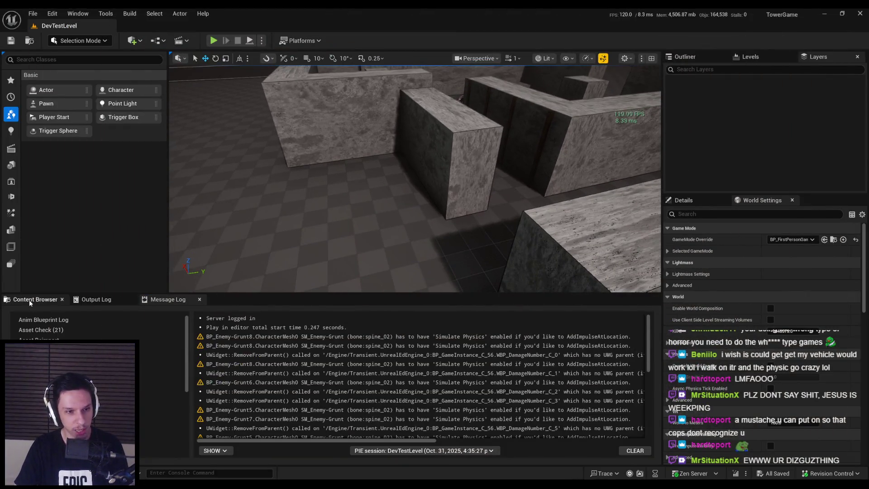
Step: Open the Content Browser at the 0_Main/Core folder
{"action": "left_click", "coordinate": [29, 299]}
{"action": "key", "text": "s"}
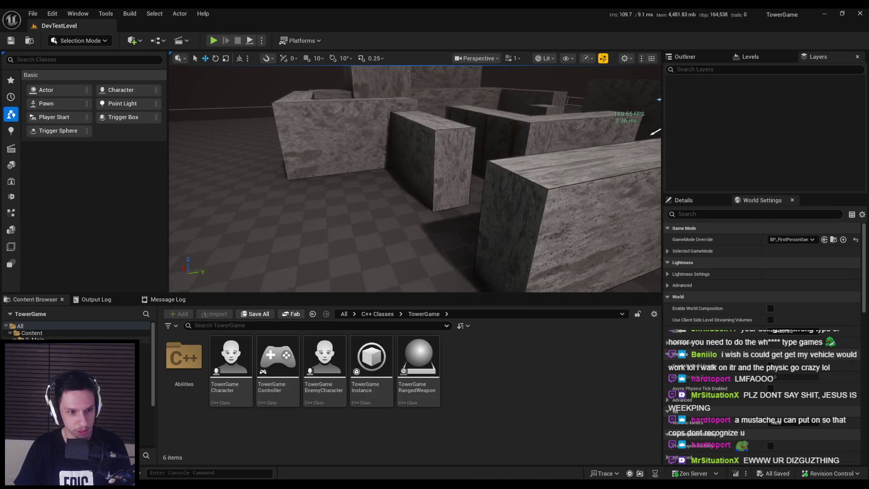
{"action": "left_click", "coordinate": [32, 339]}
{"action": "left_click", "coordinate": [38, 353]}
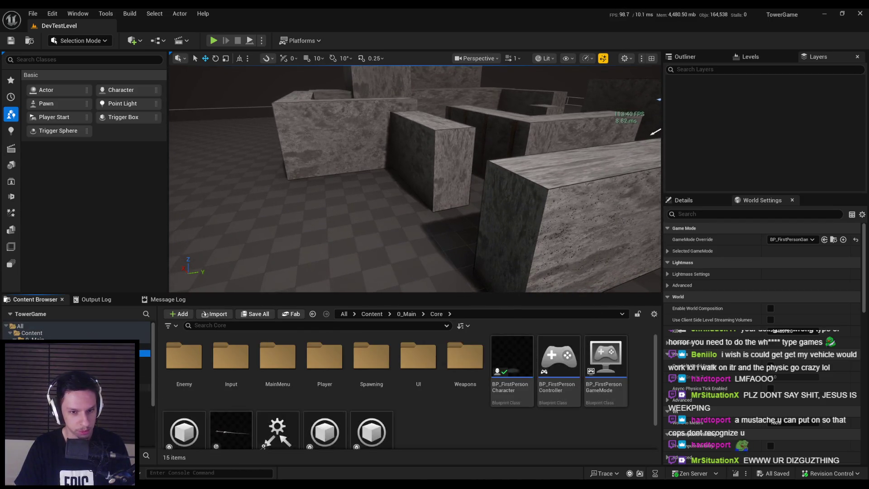
{"action": "scroll", "coordinate": [406, 417], "scroll_direction": "down", "scroll_amount": 1}
{"action": "scroll", "coordinate": [409, 416], "scroll_direction": "up", "scroll_amount": 1}
Step: Peek into the UI and Enemy subfolders, returning to Core each time
{"action": "double_click", "coordinate": [412, 369]}
{"action": "key", "text": "alt+Left"}
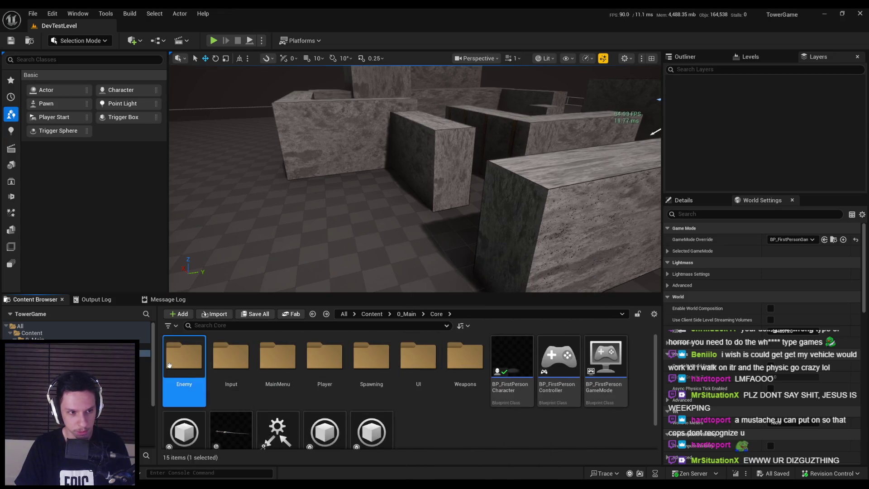
{"action": "double_click", "coordinate": [183, 357]}
{"action": "key", "text": "alt+Left"}
{"action": "left_click", "coordinate": [418, 362]}
{"action": "left_click", "coordinate": [425, 425]}
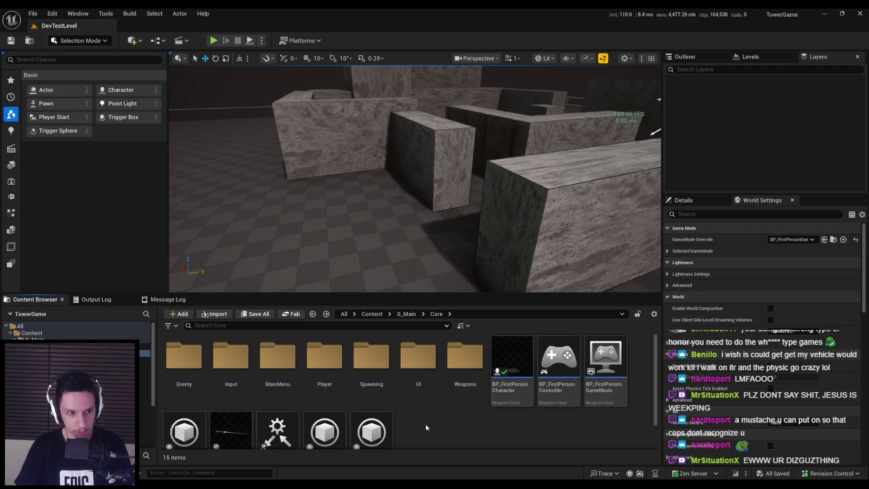
{"action": "scroll", "coordinate": [425, 424], "scroll_direction": "down", "scroll_amount": 1}
{"action": "scroll", "coordinate": [409, 410], "scroll_direction": "up", "scroll_amount": 1}
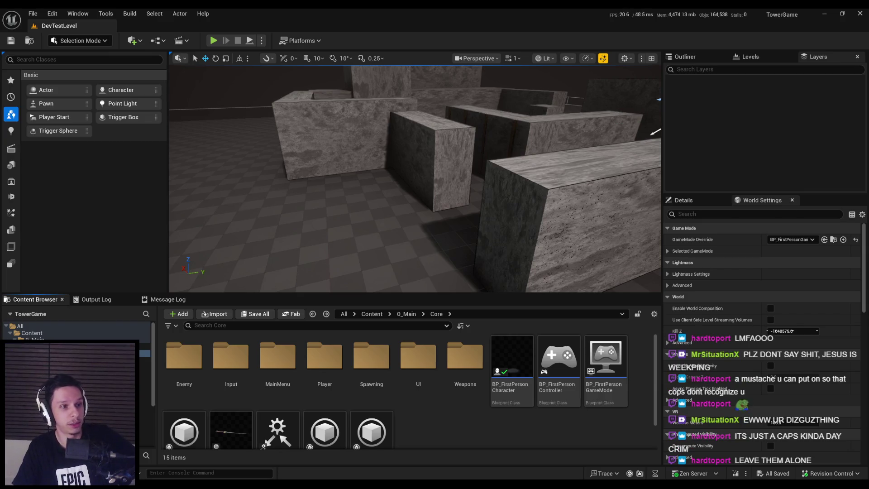
{"action": "left_click_drag", "start_coordinate": [234, 183], "coordinate": [235, 212]}
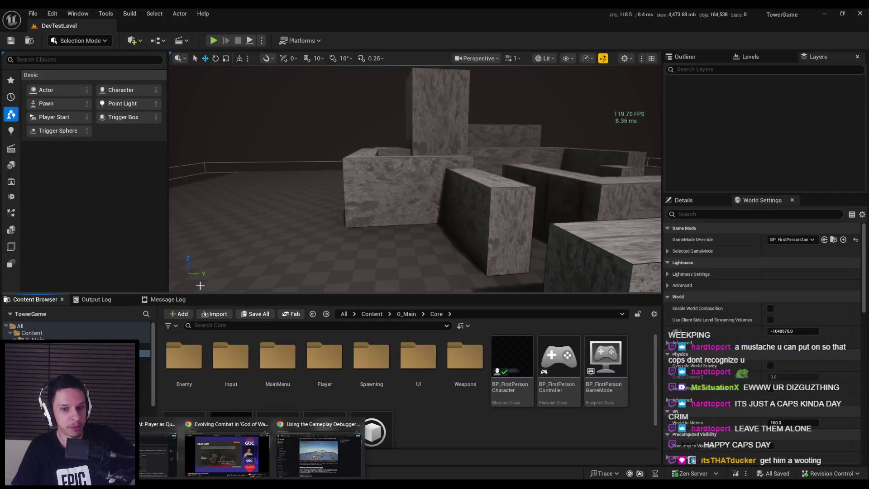
{"action": "left_click", "coordinate": [419, 362]}
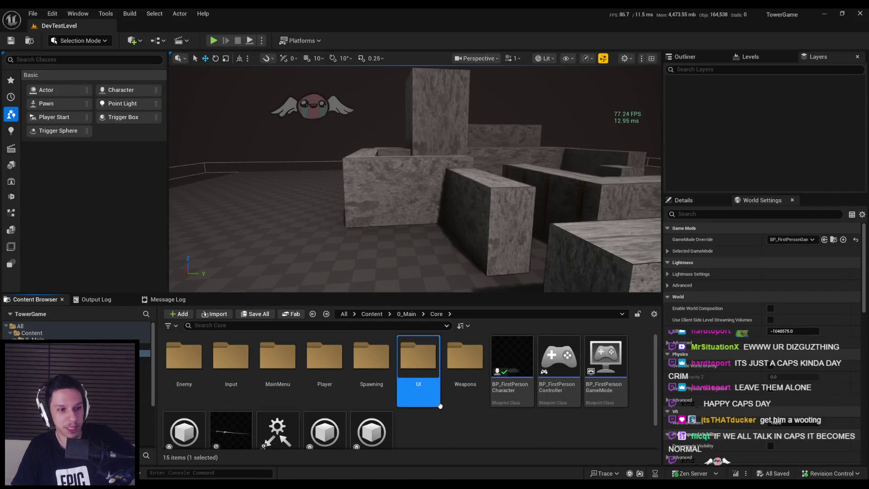
{"action": "left_click", "coordinate": [435, 431]}
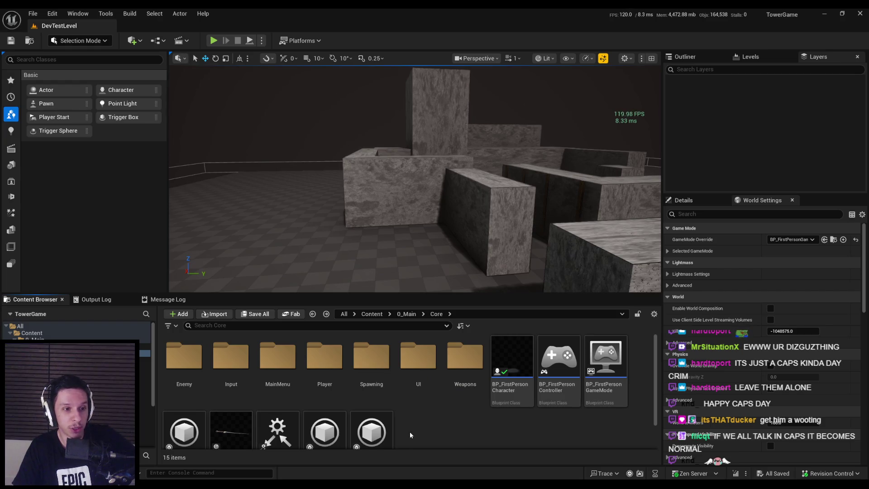
Step: Scrub the GDC talk back to the Enemy Positioning slide, then return to Unreal
{"action": "mouse_move", "coordinate": [254, 484]}
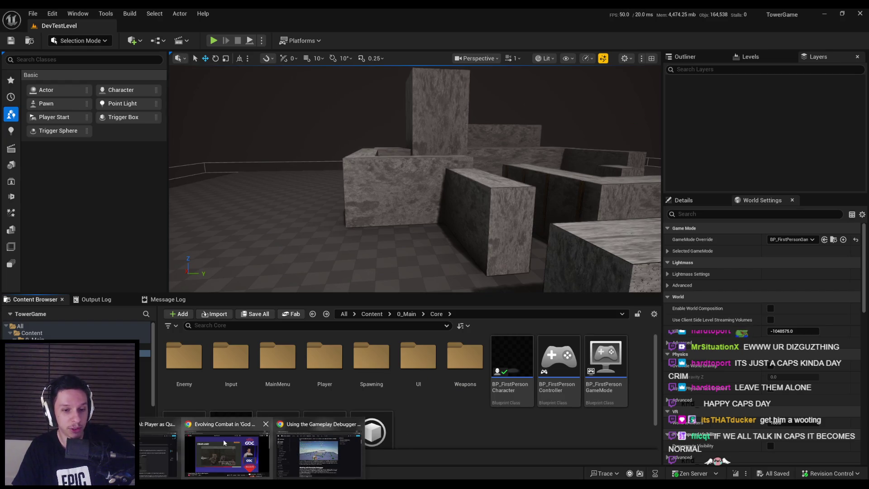
{"action": "left_click", "coordinate": [224, 439]}
{"action": "mouse_move", "coordinate": [322, 390]}
{"action": "left_mouse_down"}
{"action": "mouse_move", "coordinate": [406, 390]}
{"action": "mouse_move", "coordinate": [155, 389]}
{"action": "left_mouse_up"}
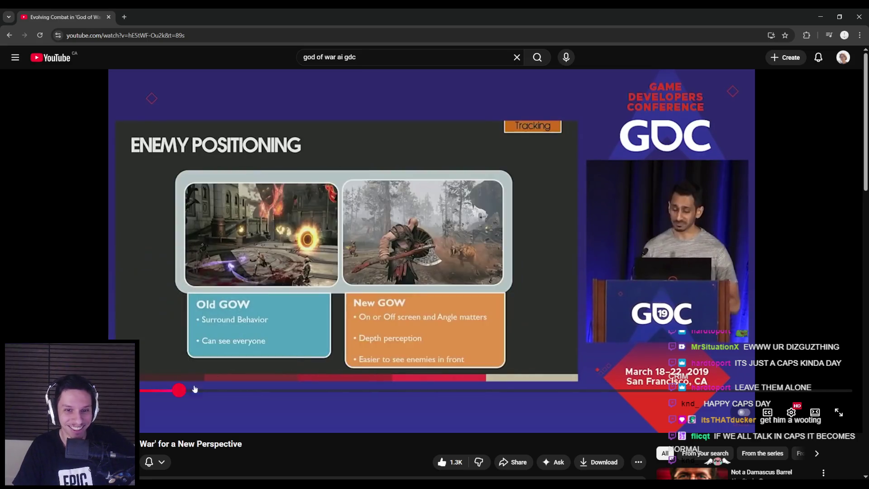
{"action": "key", "text": "alt+Tab"}
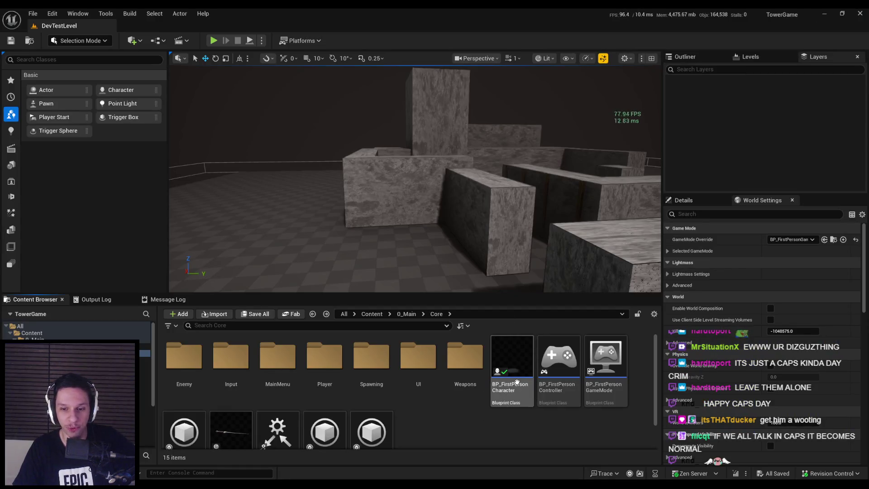
Step: Inspect BP_FirstPersonCharacter's Run EQS Query graph, then view the EQS_FindMoveToLocation query
{"action": "double_click", "coordinate": [502, 385]}
{"action": "scroll", "coordinate": [273, 248], "scroll_direction": "down", "scroll_amount": 1}
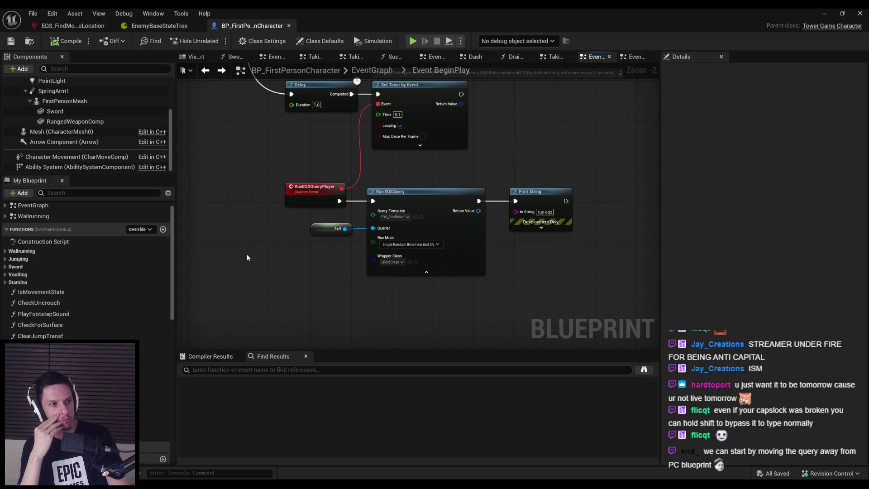
{"action": "left_click", "coordinate": [71, 25]}
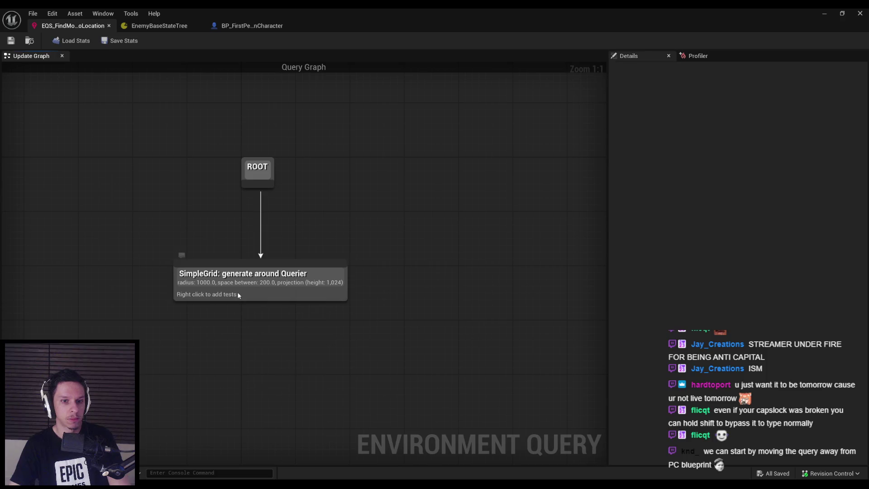
{"action": "right_click", "coordinate": [239, 295]}
{"action": "mouse_move", "coordinate": [254, 381]}
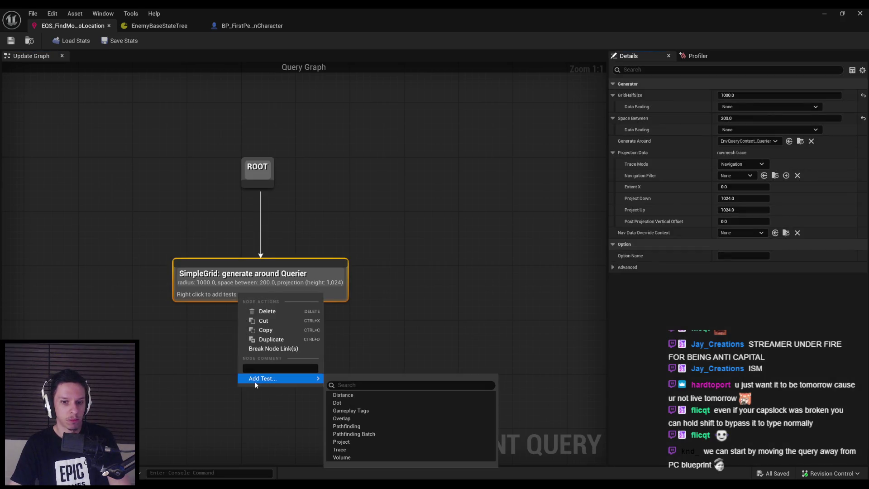
{"action": "left_click", "coordinate": [337, 403]}
{"action": "left_click", "coordinate": [228, 308]}
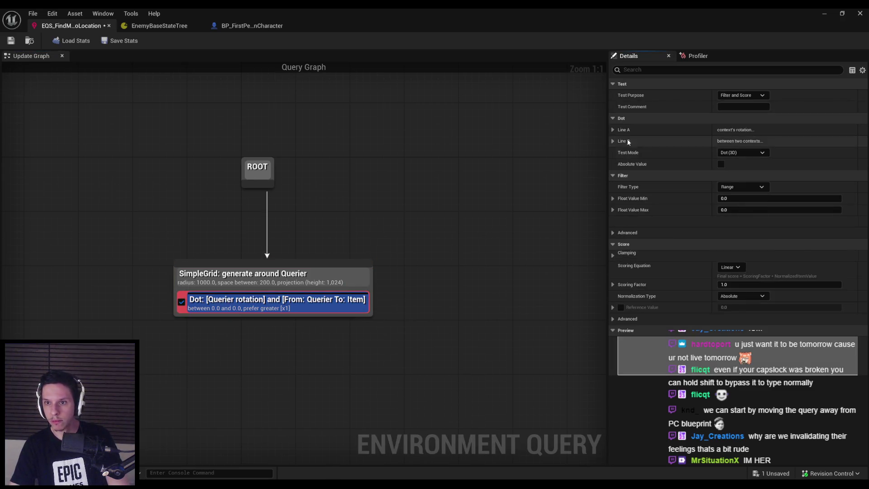
{"action": "left_click", "coordinate": [265, 314]}
{"action": "left_click", "coordinate": [265, 311]}
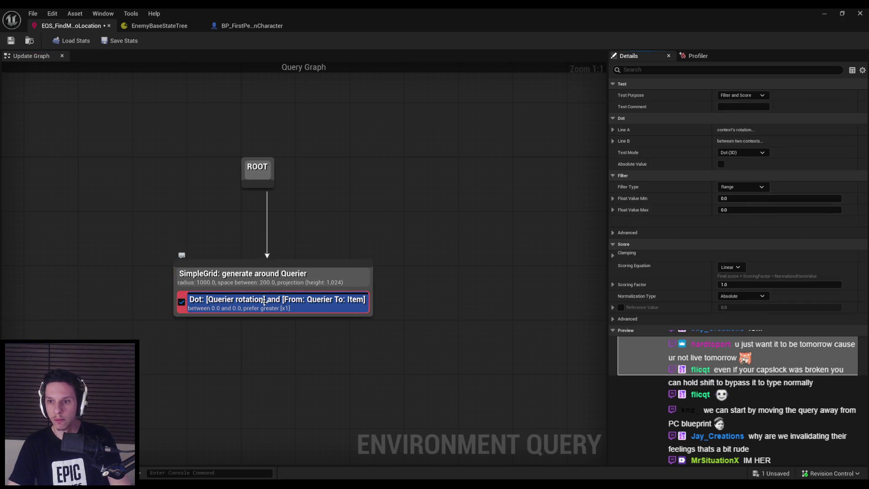
{"action": "key", "text": "Delete"}
{"action": "right_click", "coordinate": [261, 293]}
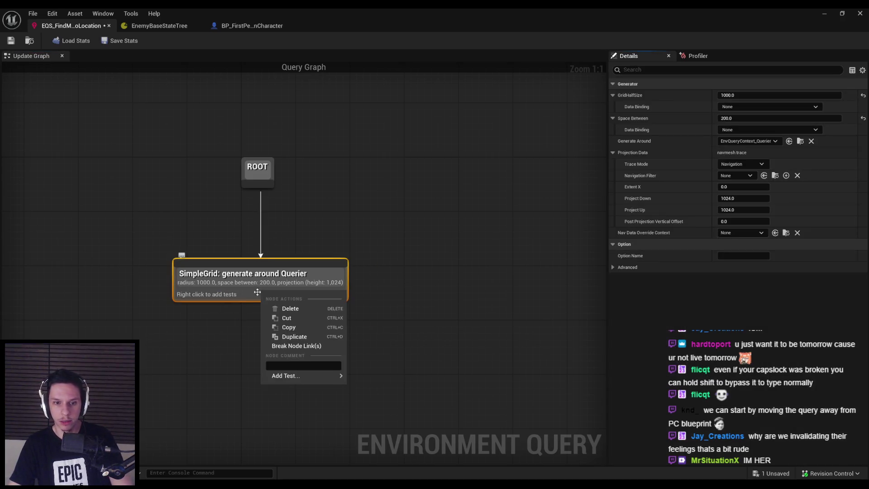
{"action": "mouse_move", "coordinate": [308, 382]}
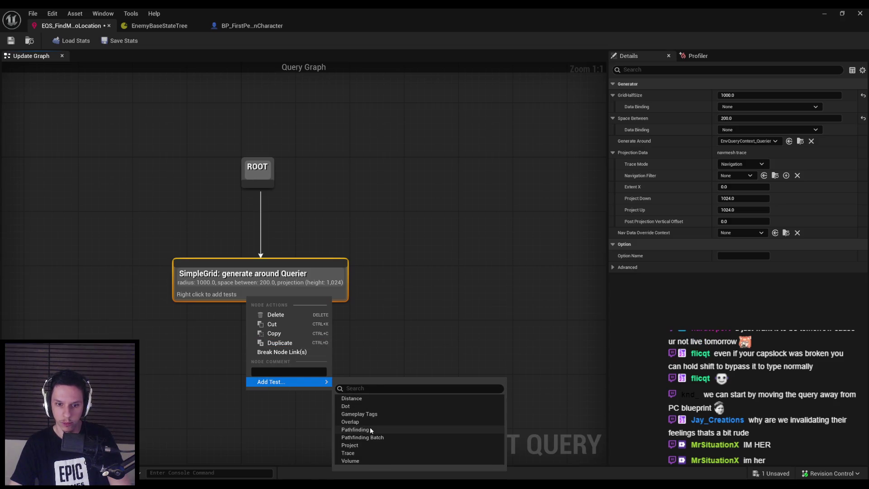
{"action": "left_click", "coordinate": [351, 461]}
{"action": "left_click", "coordinate": [255, 307]}
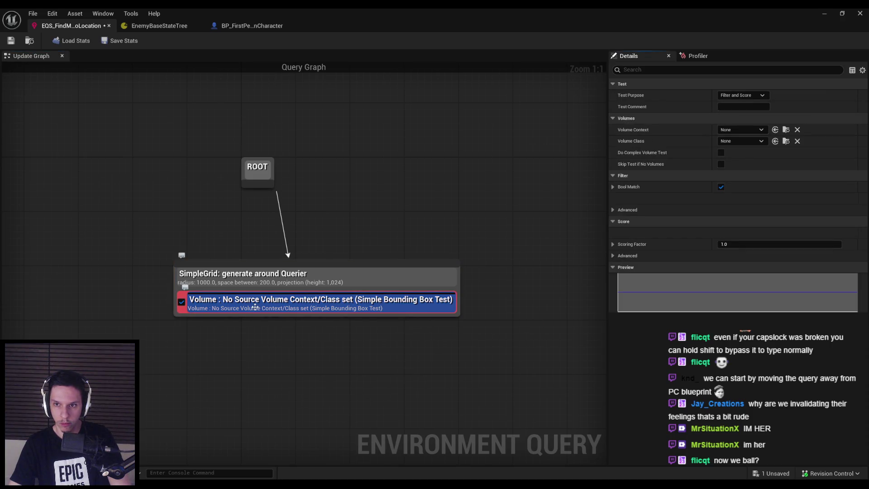
{"action": "key", "text": "Delete"}
{"action": "left_click", "coordinate": [255, 295]}
{"action": "key", "text": "ctrl+s"}
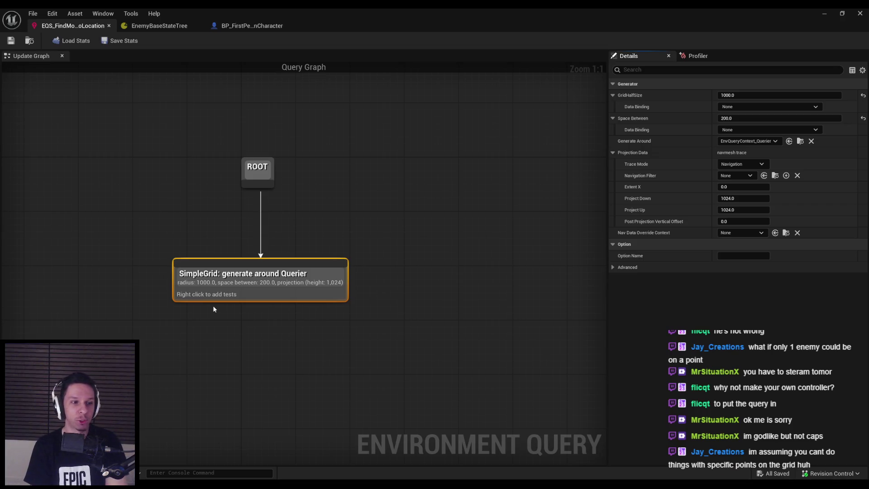
Step: Add an Overlap test to the SimpleGrid generator and set its shape to Sphere
{"action": "right_click", "coordinate": [215, 297]}
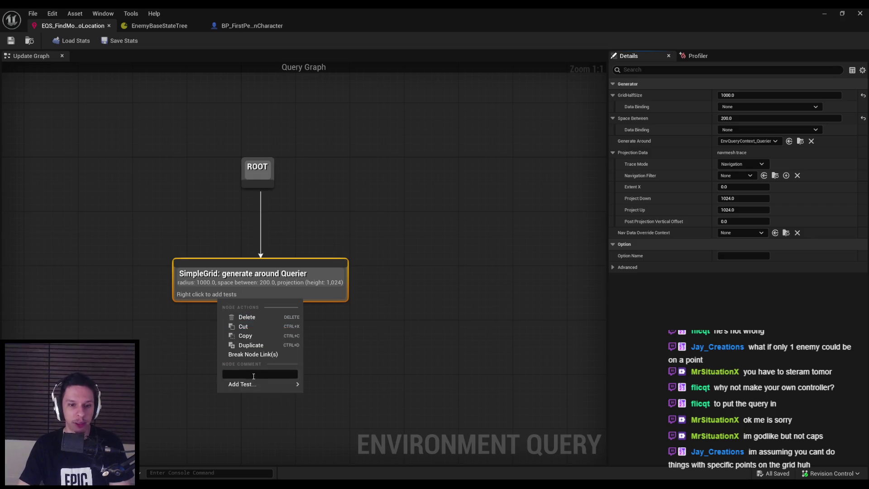
{"action": "mouse_move", "coordinate": [255, 384]}
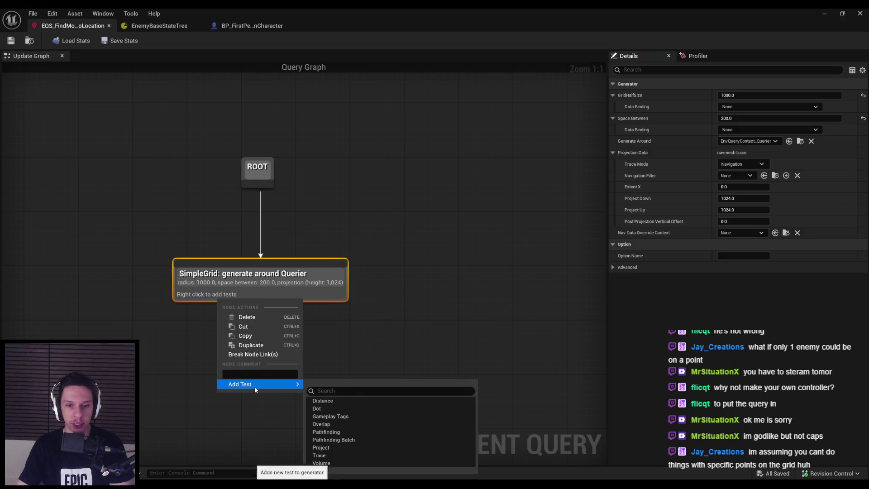
{"action": "left_click", "coordinate": [332, 424]}
{"action": "left_click", "coordinate": [240, 308]}
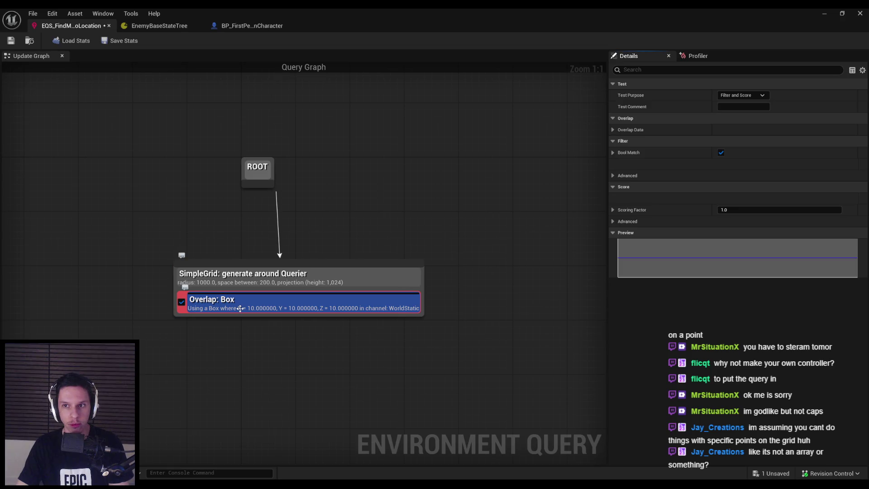
{"action": "left_click", "coordinate": [613, 130]}
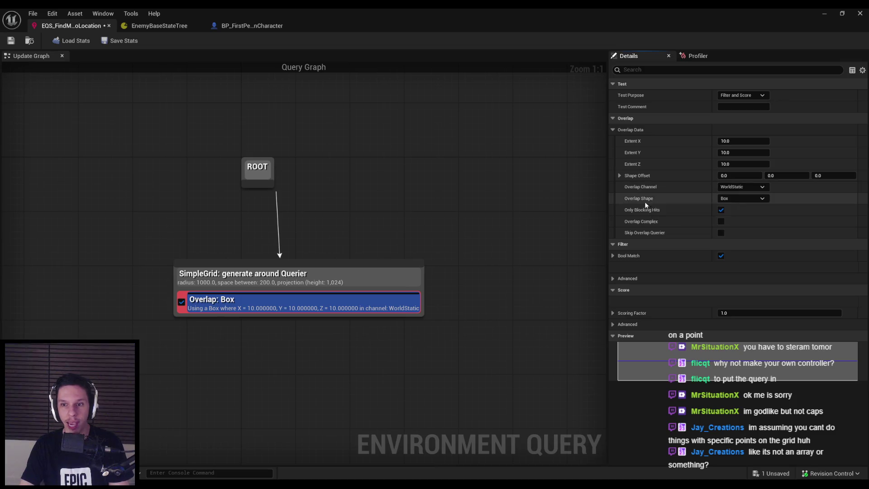
{"action": "mouse_move", "coordinate": [645, 234]}
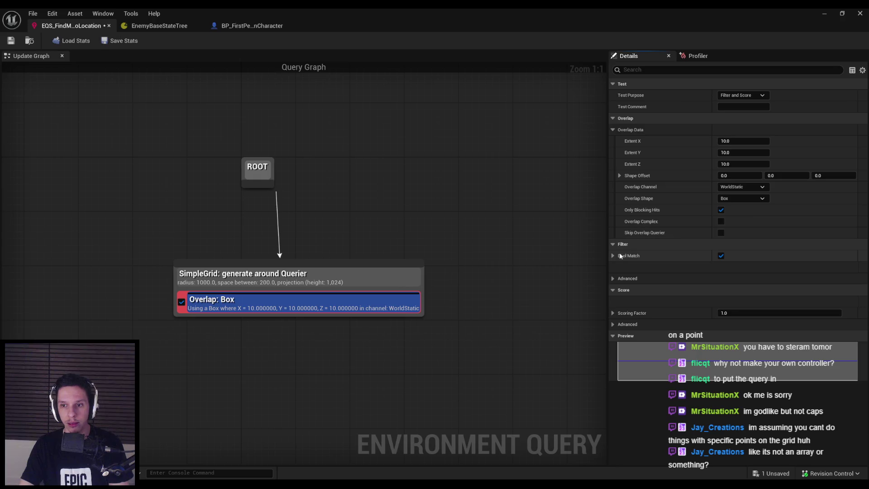
{"action": "left_click", "coordinate": [612, 278]}
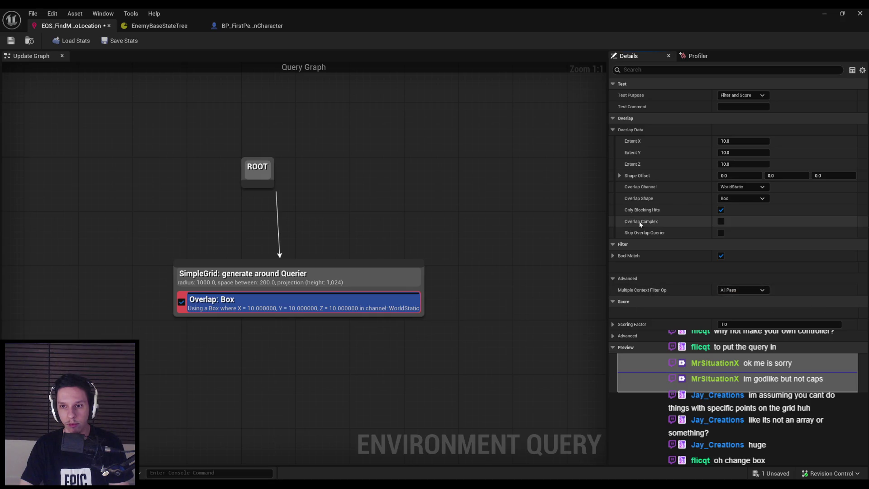
{"action": "left_click", "coordinate": [724, 199]}
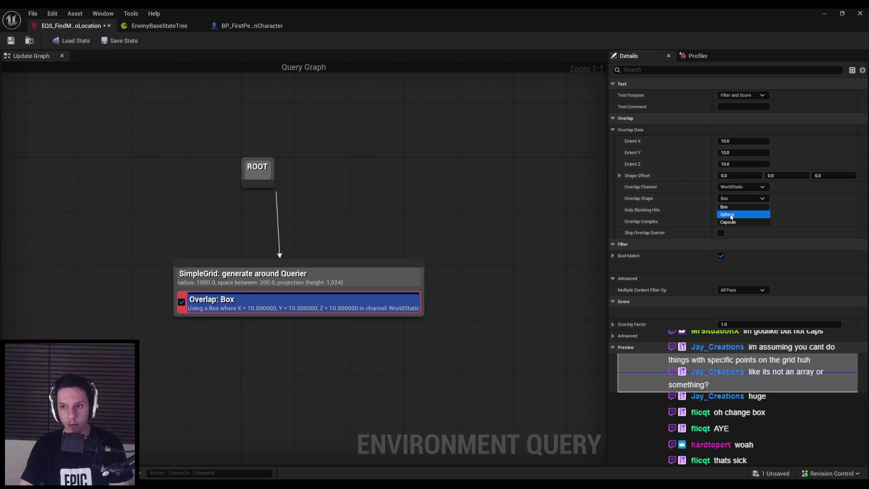
{"action": "left_click", "coordinate": [727, 215]}
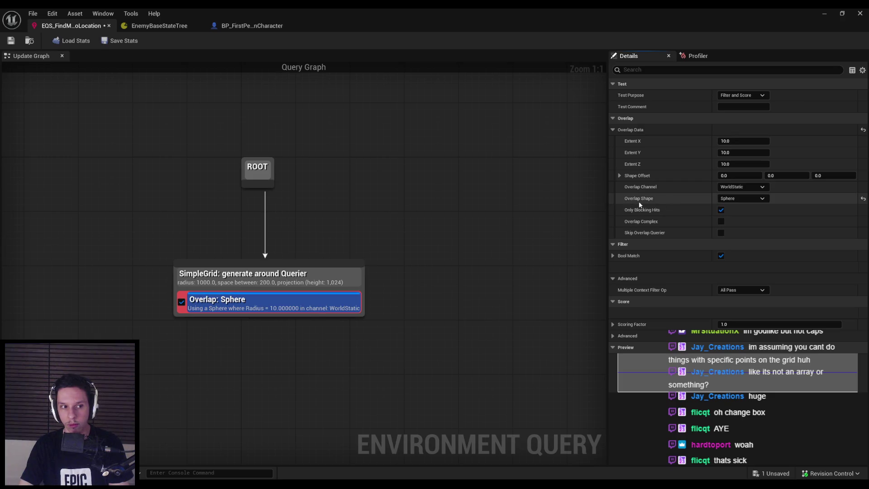
Step: Set the overlap extent to 64 on X, Y and Z, and the channel to Pawn
{"action": "mouse_move", "coordinate": [641, 179]}
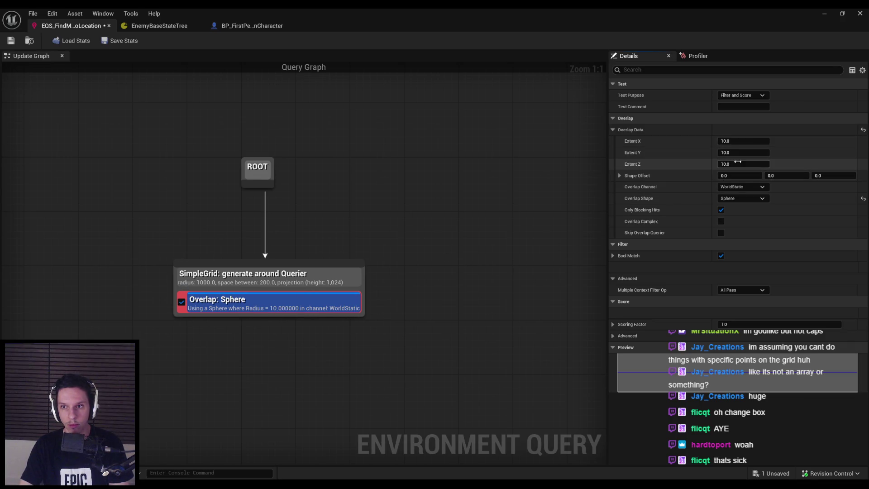
{"action": "left_click", "coordinate": [739, 141]}
{"action": "type", "text": "64"}
{"action": "key", "text": "Tab"}
{"action": "type", "text": "64"}
{"action": "key", "text": "Tab"}
{"action": "type", "text": "64"}
{"action": "key", "text": "Return"}
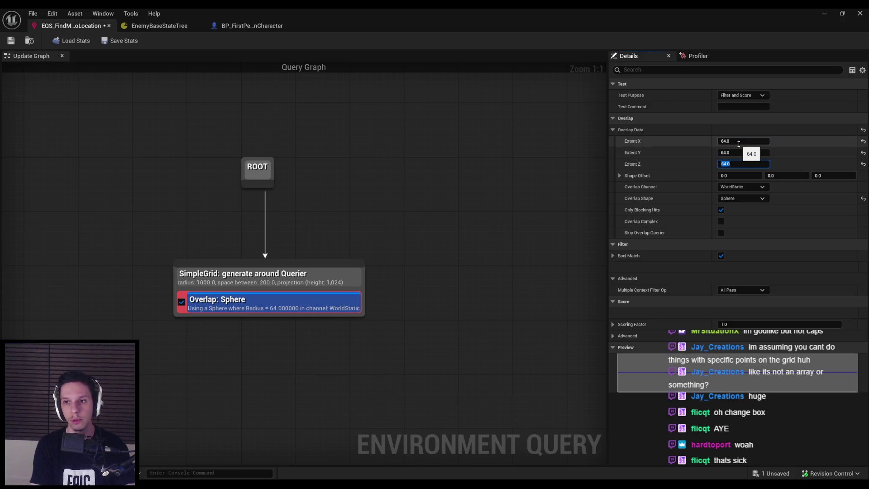
{"action": "left_click", "coordinate": [735, 189]}
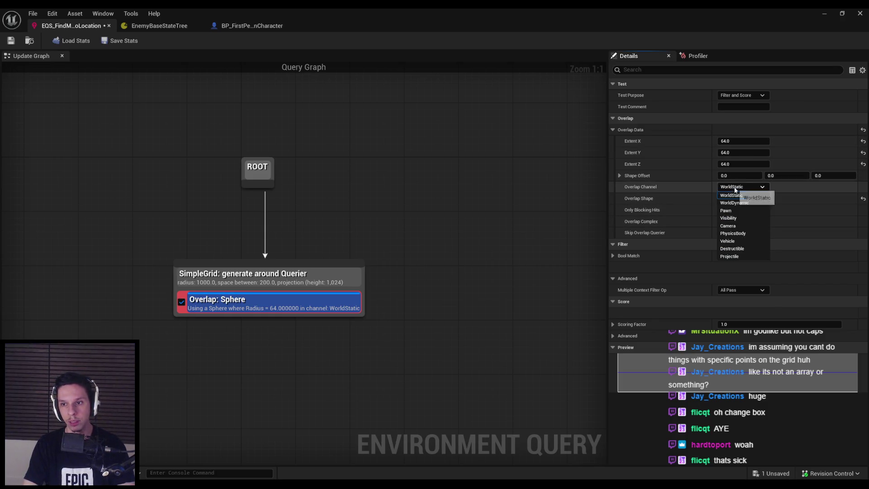
{"action": "left_click", "coordinate": [735, 211]}
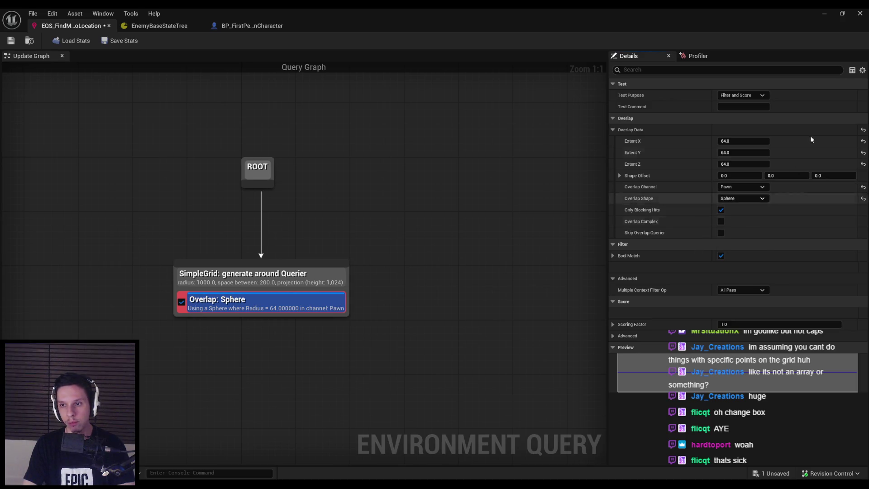
{"action": "left_click", "coordinate": [825, 13]}
{"action": "left_click", "coordinate": [214, 40]}
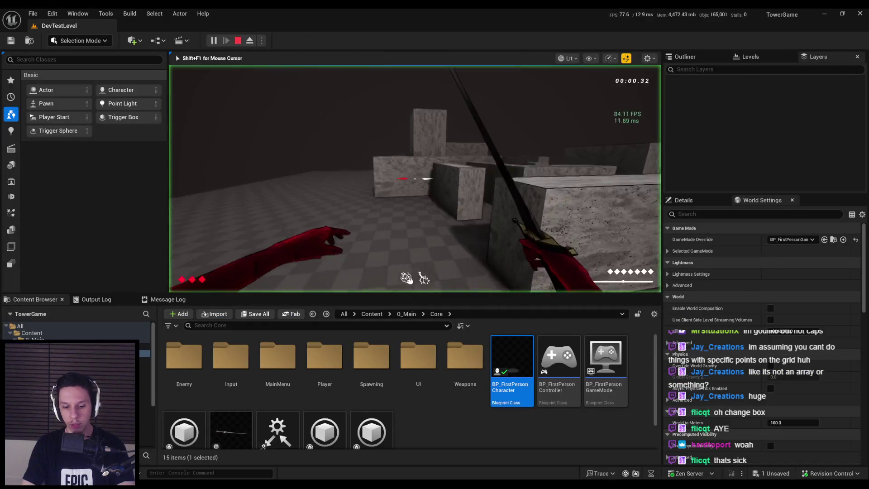
Step: Show the gameplay debugger's EQS category with scored points, then stop the session with Escape
{"action": "key", "text": "F11"}
{"action": "key", "text": "apostrophe"}
{"action": "key", "text": "w"}
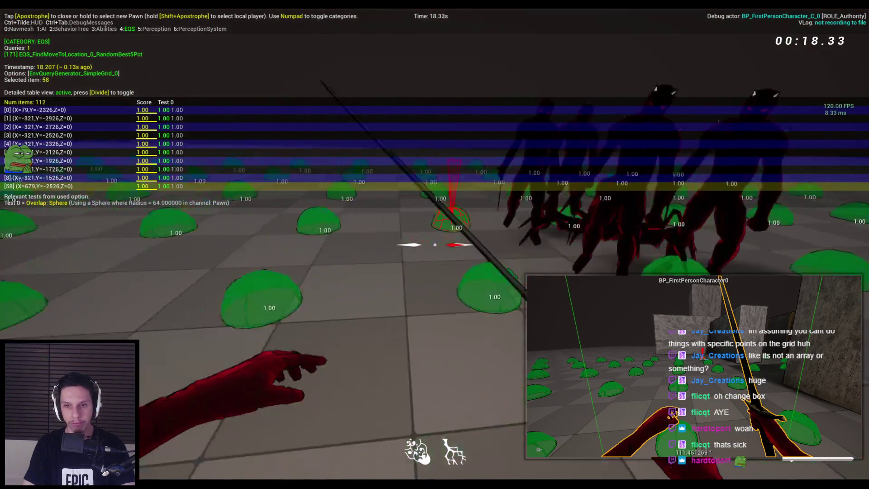
{"action": "key", "text": "Escape"}
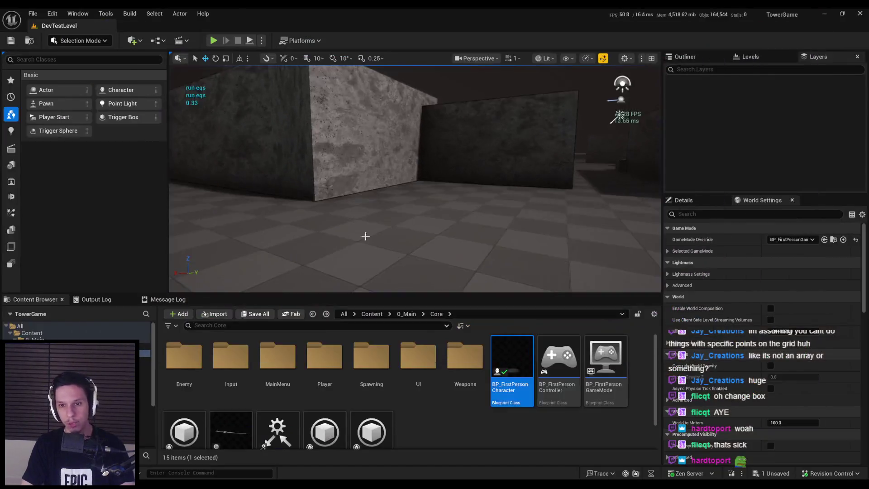
Step: Open BP_Enemy-Grunt's blueprint and review its capsule component's collision settings
{"action": "left_click_drag", "start_coordinate": [395, 227], "coordinate": [395, 226]}
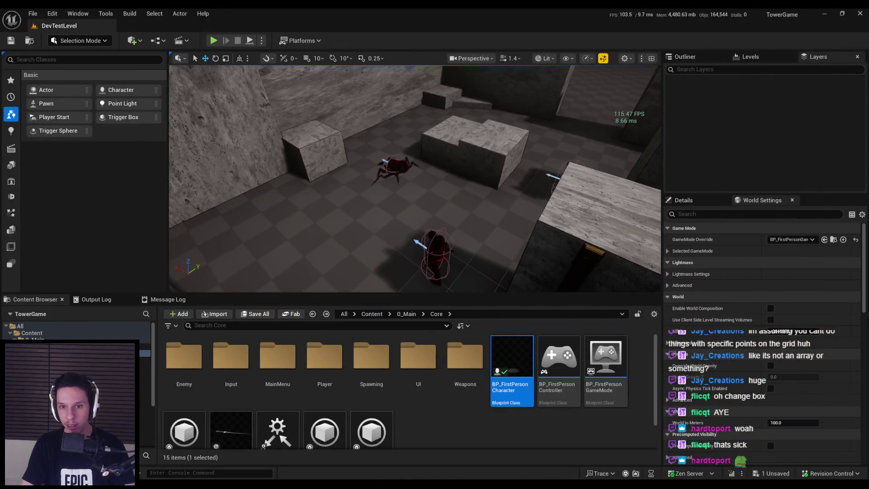
{"action": "left_click", "coordinate": [842, 216]}
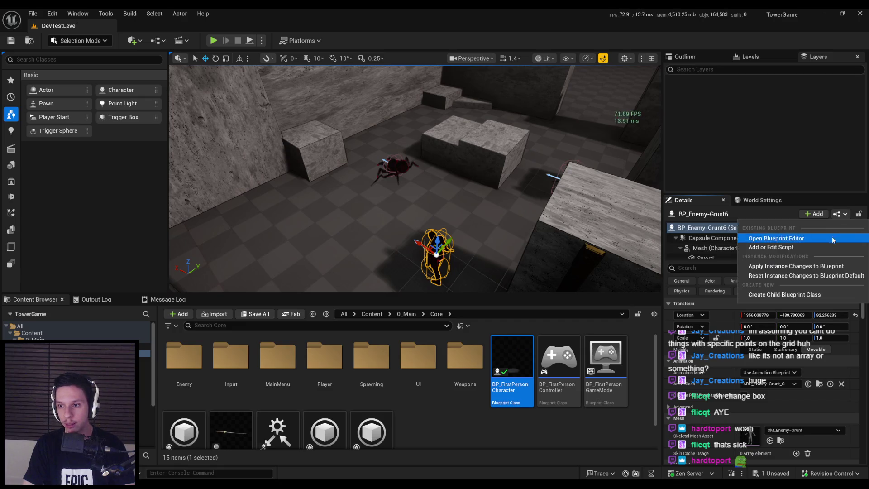
{"action": "left_click", "coordinate": [777, 238]}
{"action": "left_click", "coordinate": [60, 92]}
{"action": "scroll", "coordinate": [866, 286], "scroll_direction": "down", "scroll_amount": 10}
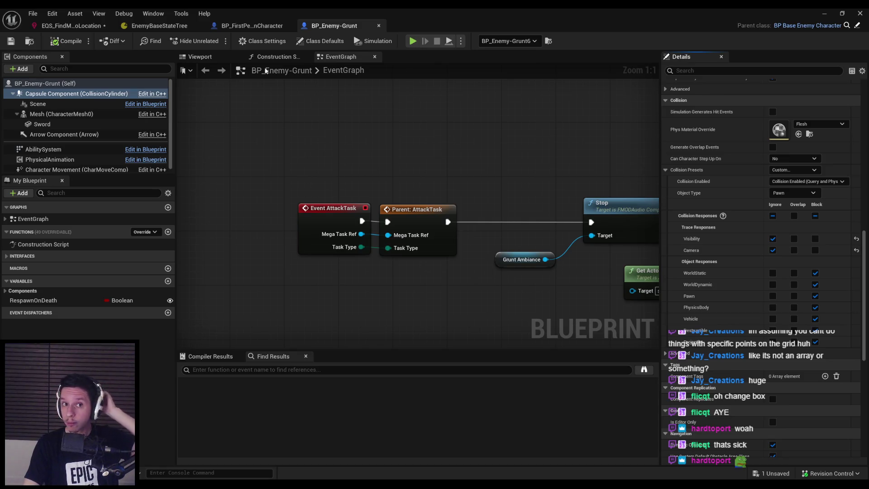
Step: Turn off Only Blocking Hits on the Overlap: Sphere test, then go back to the level editor
{"action": "left_click", "coordinate": [96, 27]}
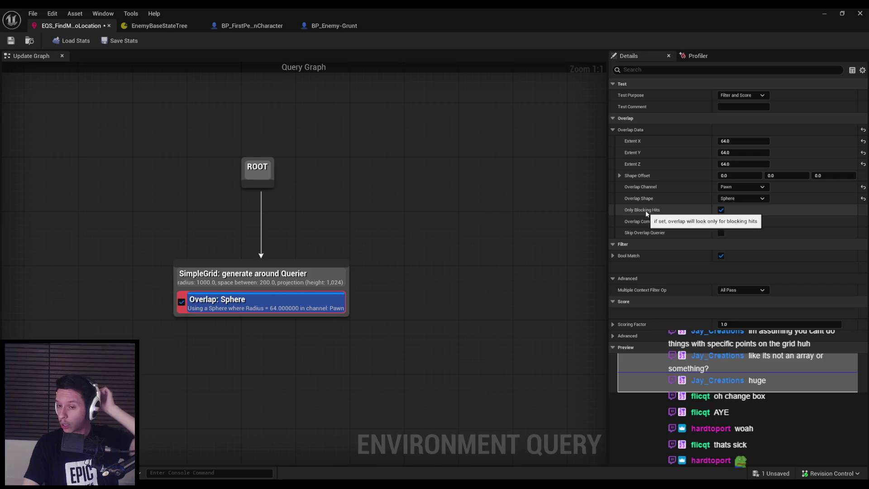
{"action": "left_click", "coordinate": [721, 210]}
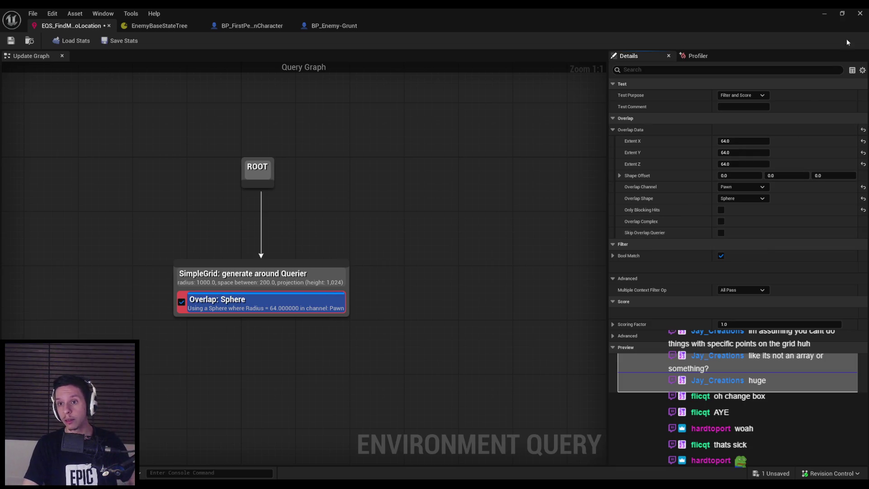
{"action": "left_click", "coordinate": [747, 97]}
{"action": "key", "text": "alt+Tab"}
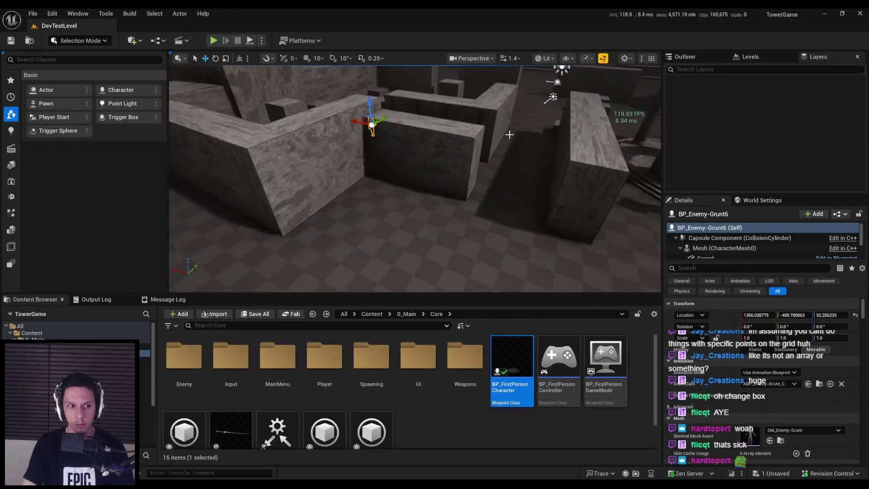
Step: Play-test with the gameplay debugger's EQS view to watch the updated points, then show EnemyBaseStateTree
{"action": "left_click", "coordinate": [214, 40]}
{"action": "key", "text": "F11"}
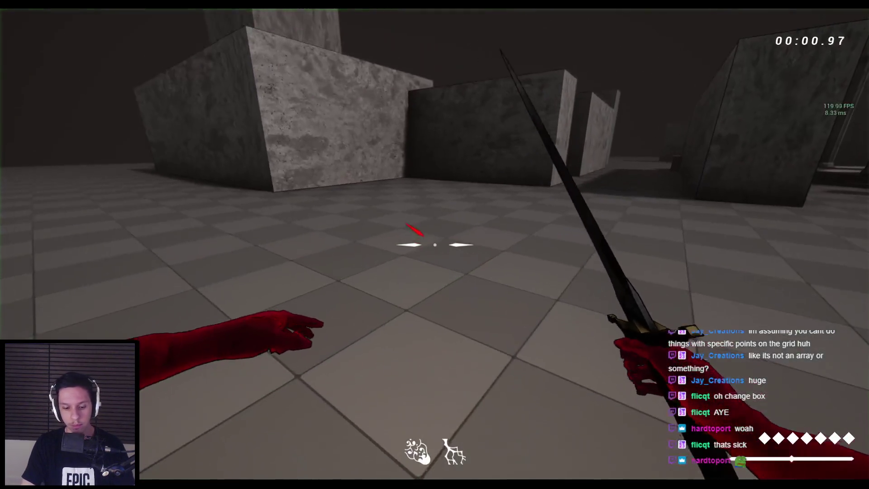
{"action": "key", "text": "apostrophe"}
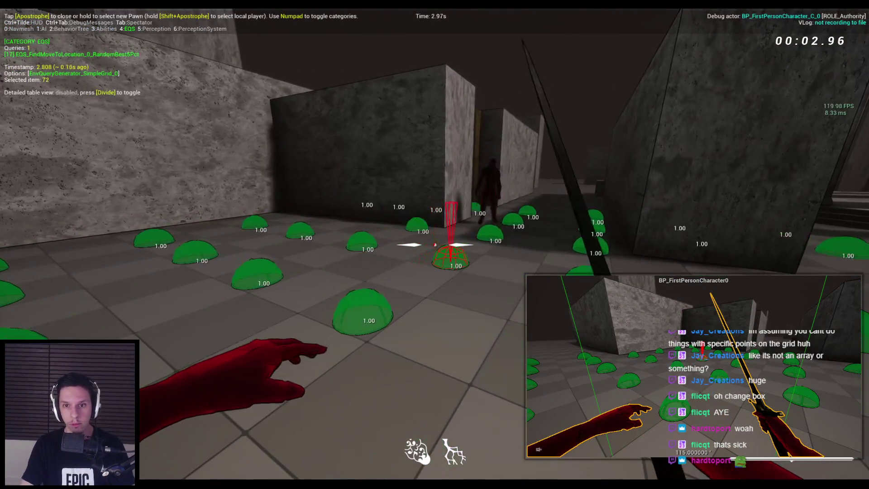
{"action": "key", "text": "s"}
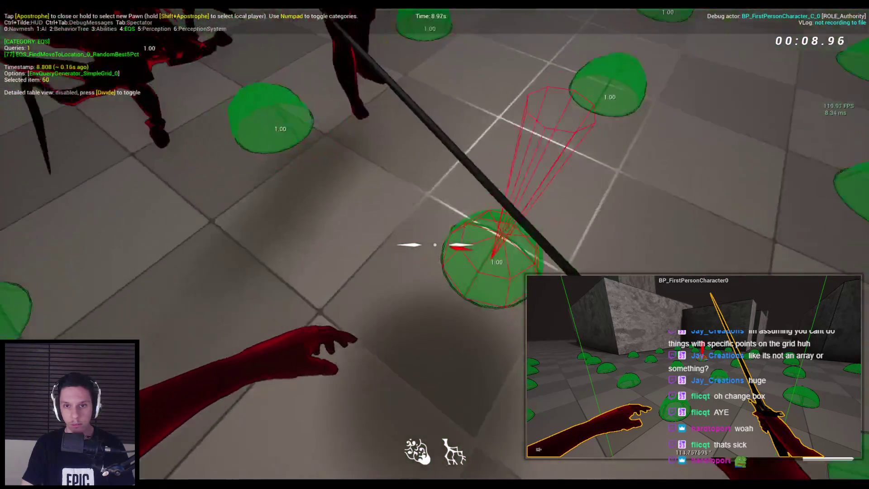
{"action": "key", "text": "s"}
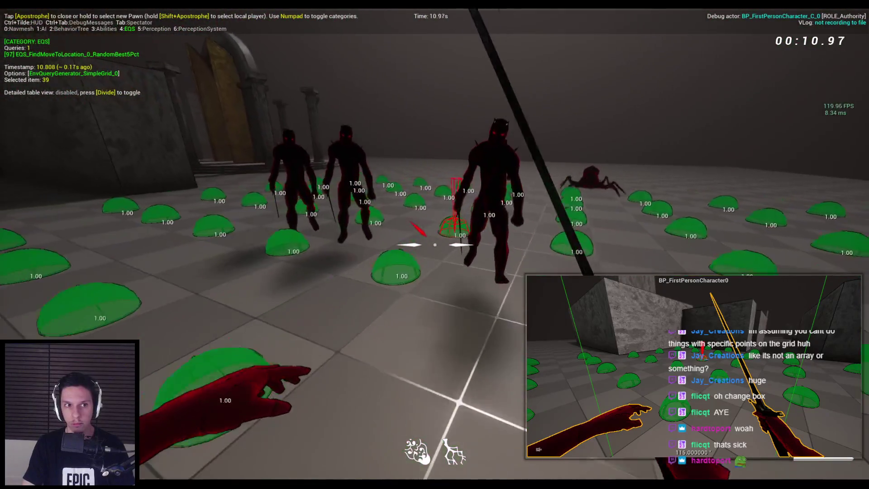
{"action": "key", "text": "Escape"}
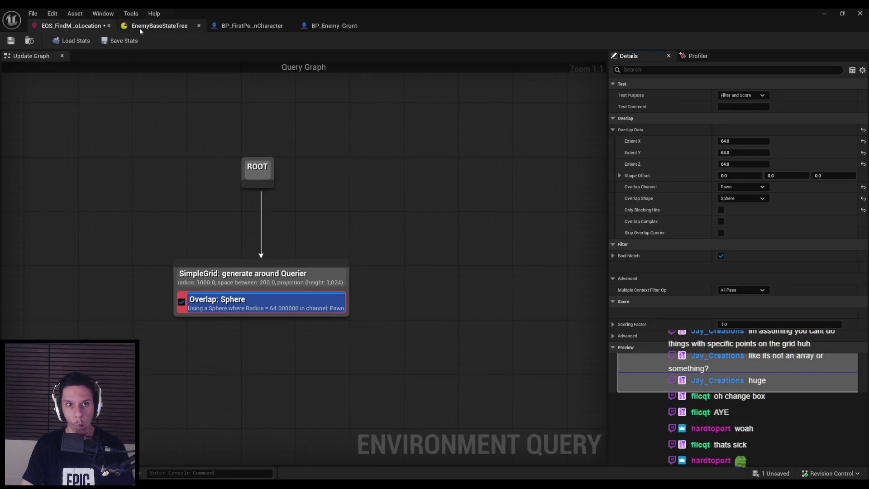
{"action": "left_click", "coordinate": [139, 28]}
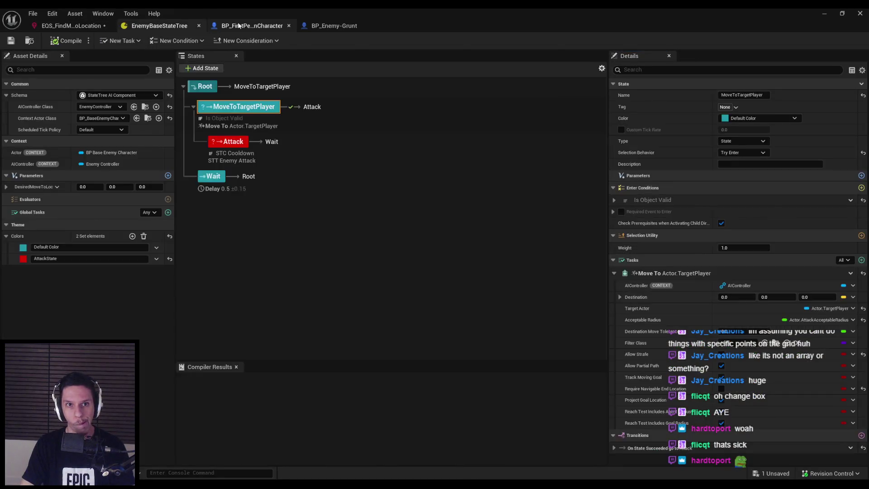
Step: Review the BP_FirstPersonCharacter, BP_Enemy-Grunt, EnemyBaseStateTree and EQS query editors in turn
{"action": "left_click", "coordinate": [238, 25]}
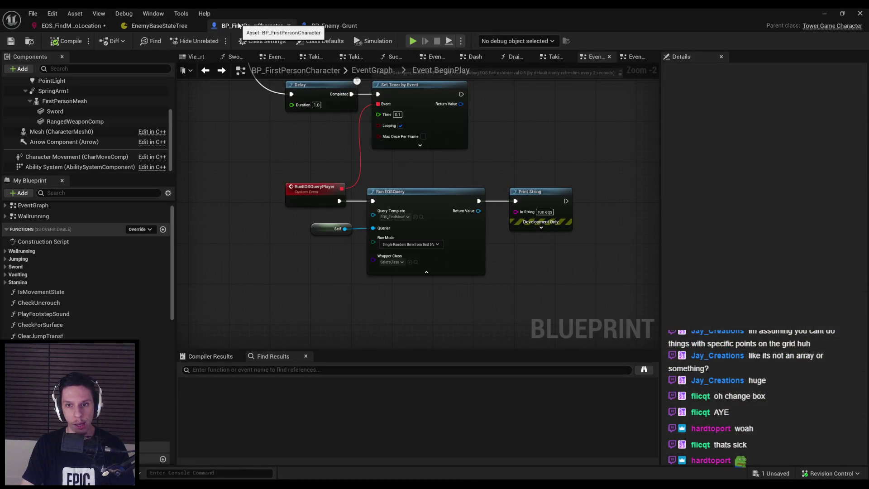
{"action": "left_click", "coordinate": [321, 26]}
{"action": "left_click", "coordinate": [184, 27]}
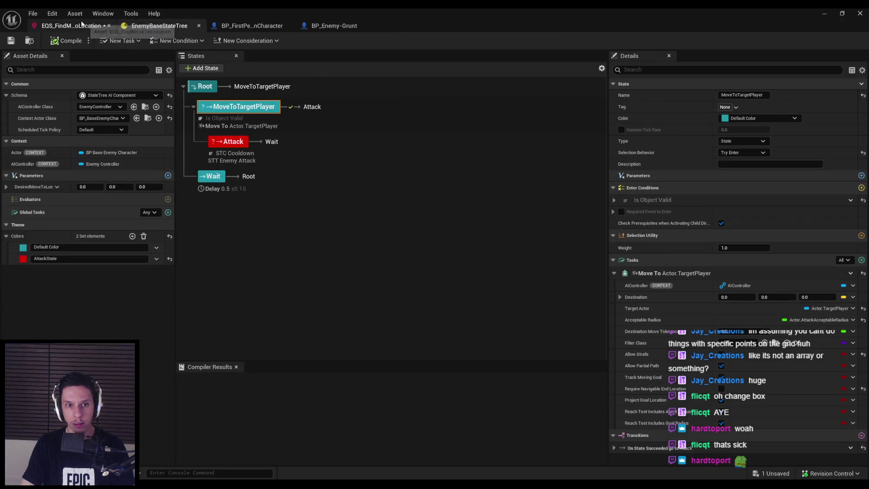
{"action": "left_click", "coordinate": [82, 24]}
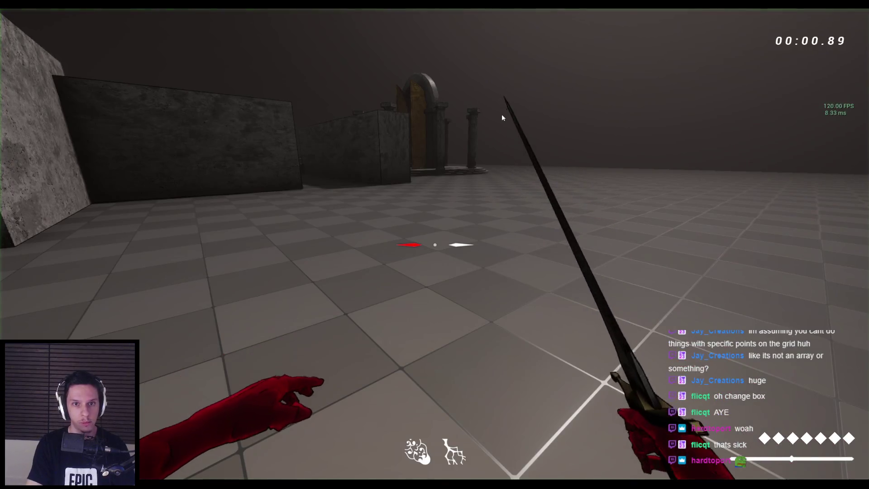
Step: Play-test with the gameplay debugger, hide the detailed EQS table, then bring back the query editor
{"action": "key", "text": "apostrophe"}
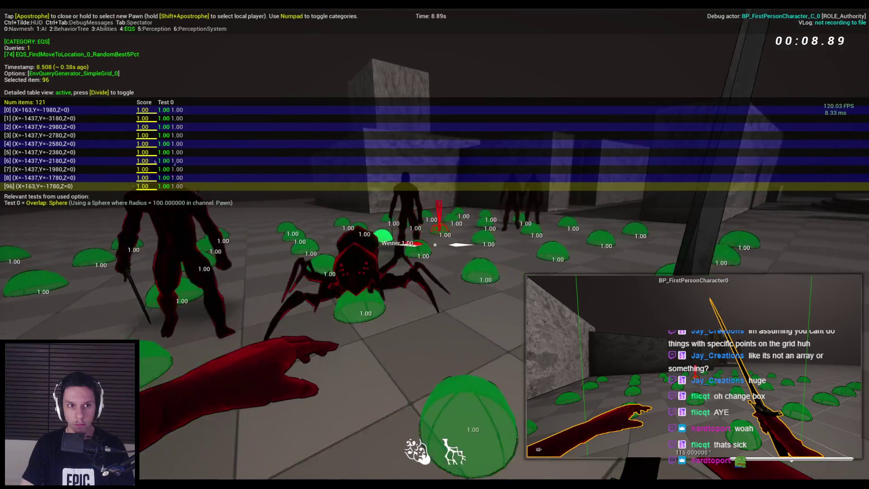
{"action": "key", "text": "KP_Divide"}
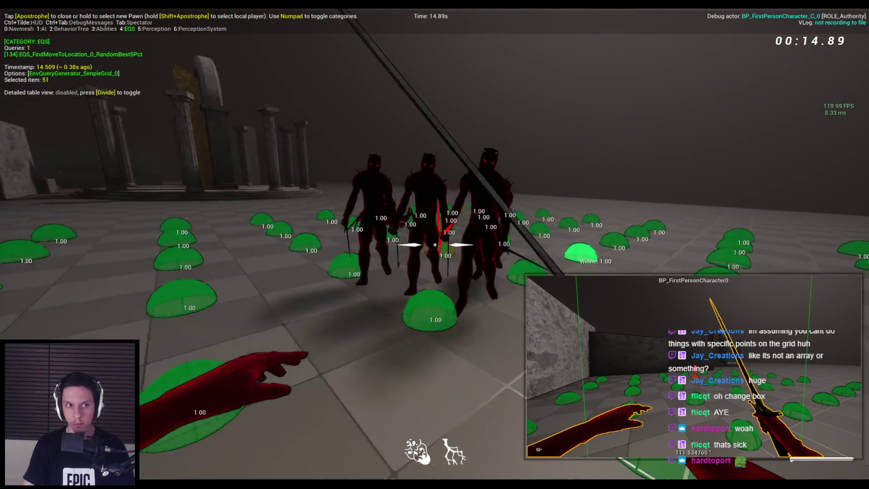
{"action": "key", "text": "Escape"}
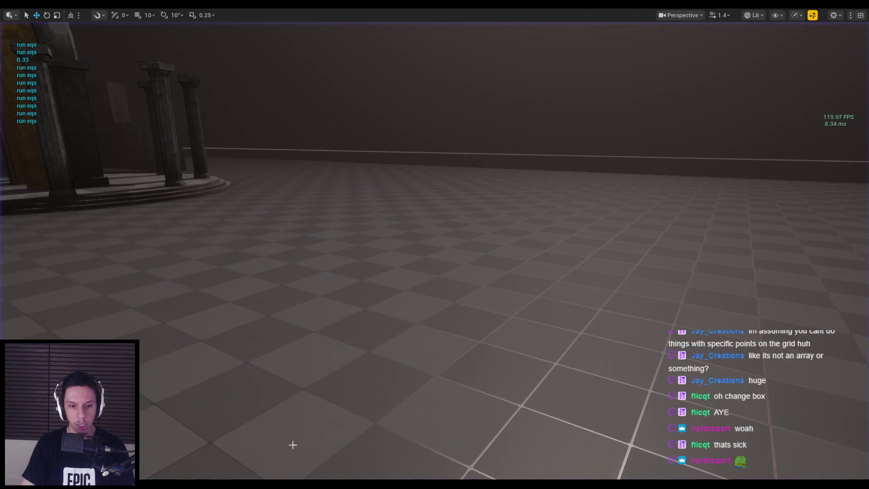
{"action": "left_click", "coordinate": [289, 467]}
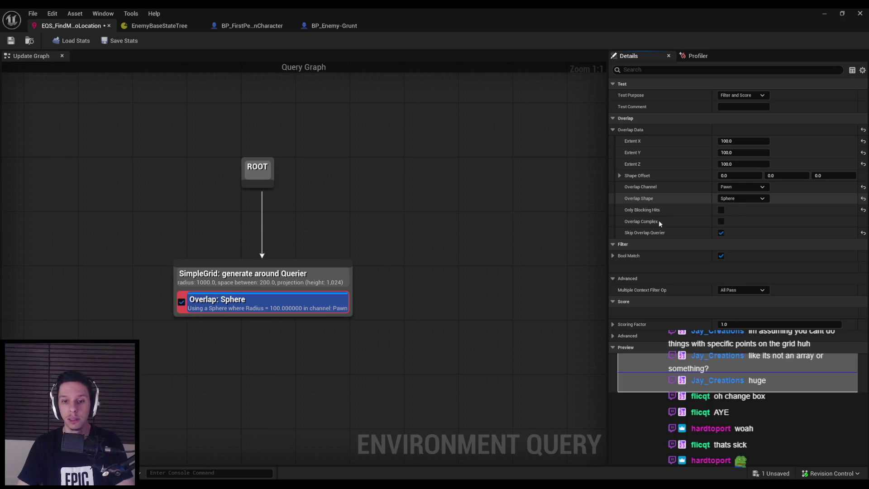
Step: Set the Overlap: Sphere test's Score > Scoring Factor to 0.0 and minimize the query editor
{"action": "left_click", "coordinate": [618, 336]}
{"action": "left_click", "coordinate": [613, 324]}
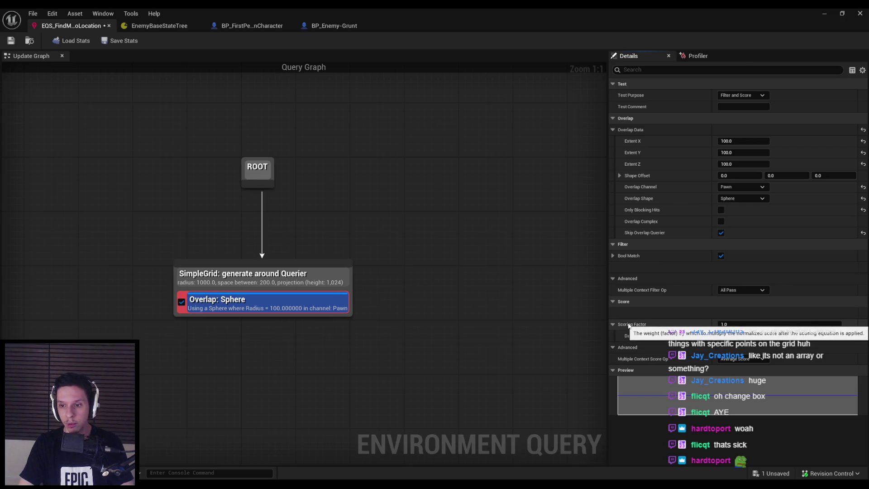
{"action": "left_click", "coordinate": [747, 324]}
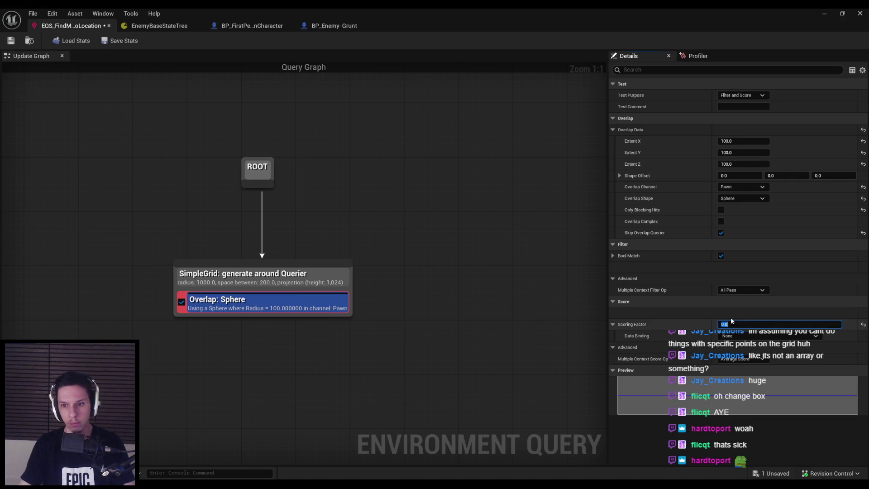
{"action": "key", "text": "Return"}
{"action": "left_click", "coordinate": [829, 12]}
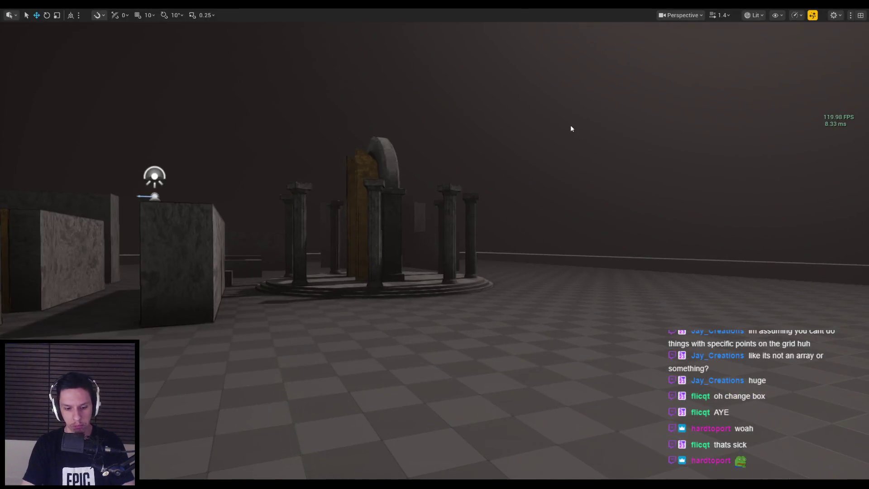
Step: Play-test with the EQS debug view, walking around to see every point scoring 0.00
{"action": "key", "text": "alt+p"}
{"action": "key", "text": "apostrophe"}
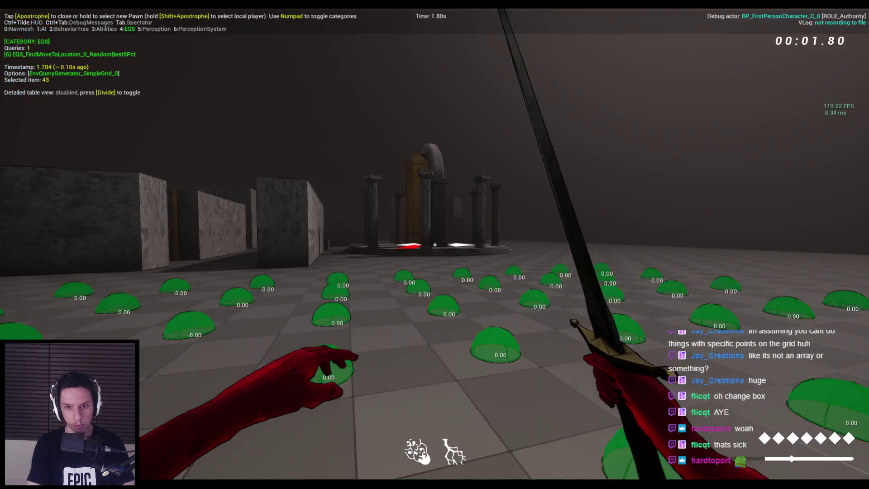
{"action": "key", "text": "w"}
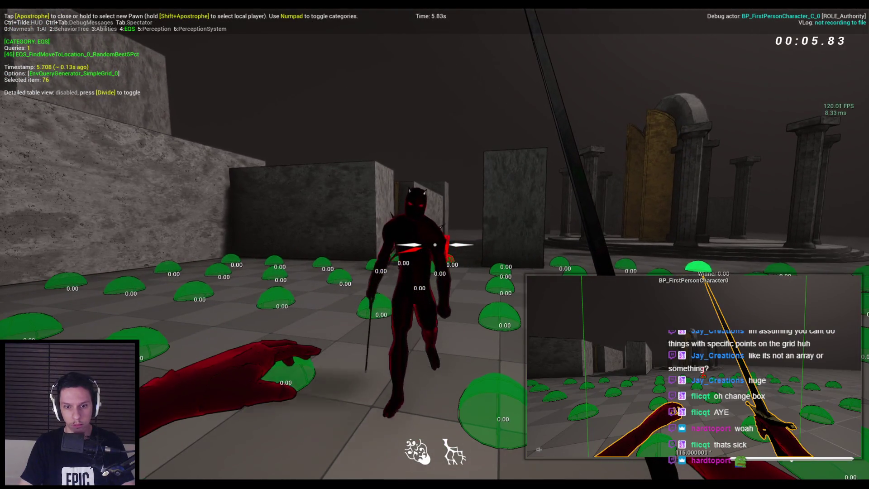
{"action": "key", "text": "s"}
{"action": "key", "text": "Escape"}
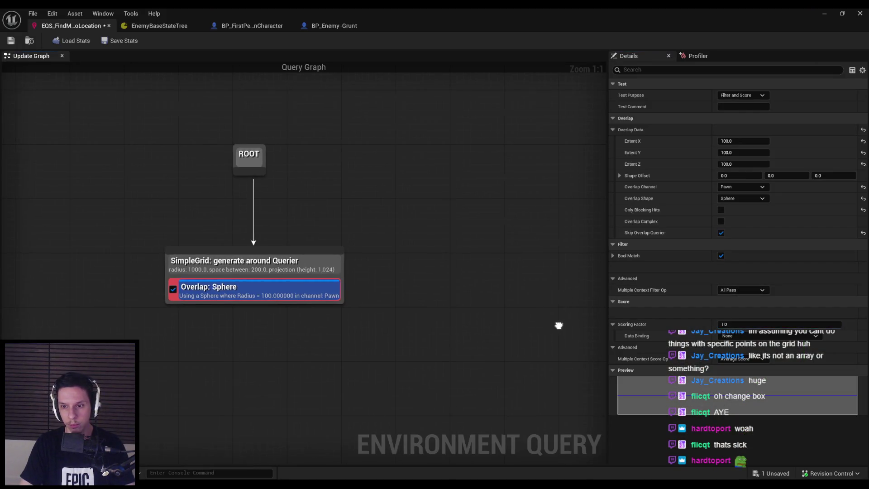
Step: Run a quick play-test with the EQS debug view, then return to the query editor
{"action": "left_click", "coordinate": [824, 13]}
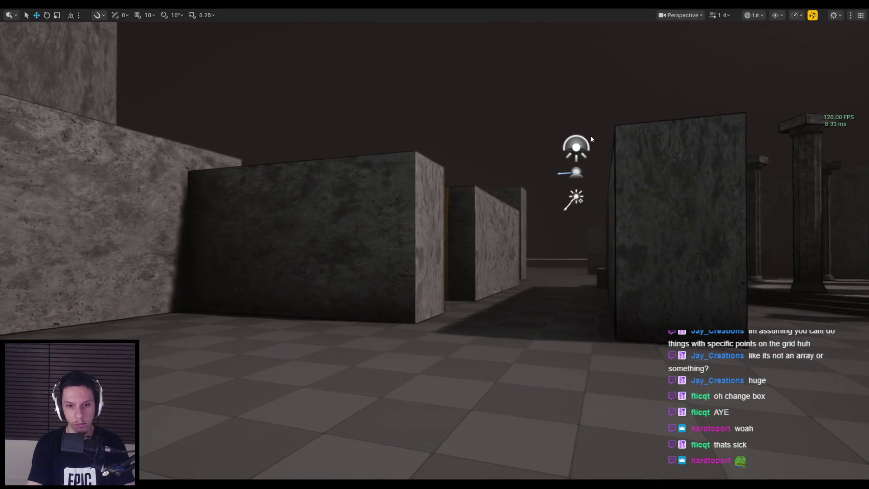
{"action": "key", "text": "alt+p"}
{"action": "key", "text": "apostrophe"}
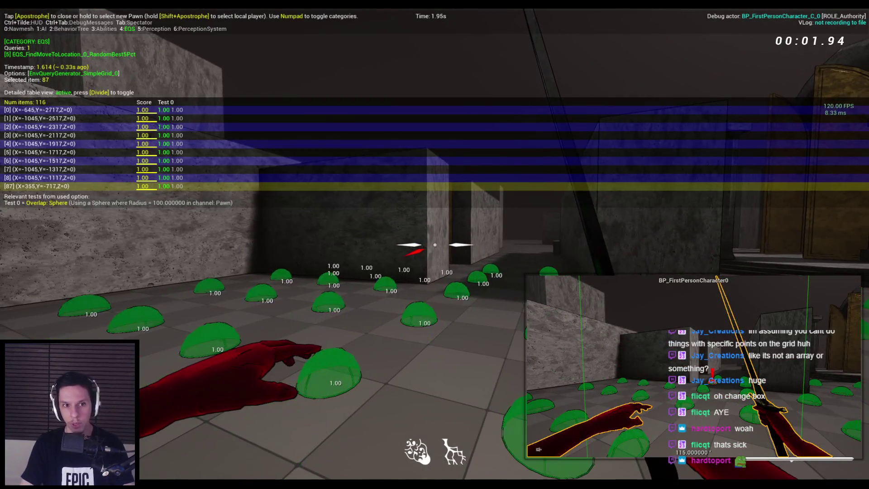
{"action": "key", "text": "Escape"}
{"action": "key", "text": "alt+Tab"}
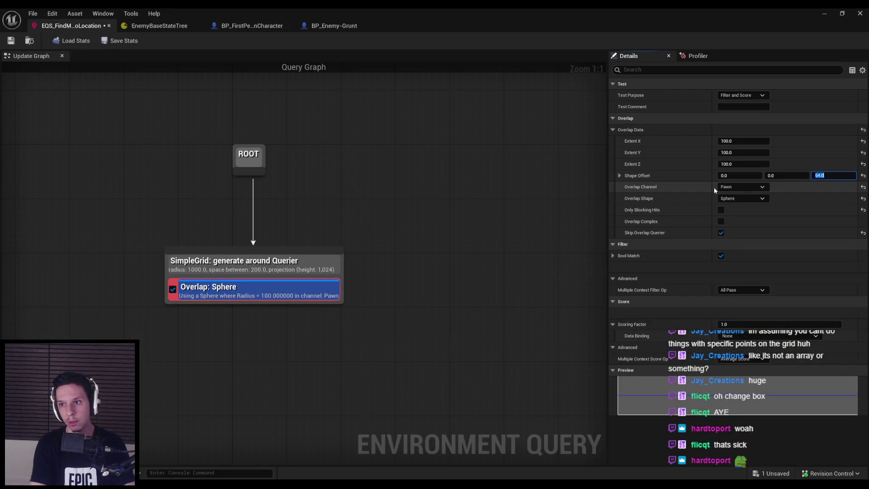
Step: Play-test the raised overlap sphere, walking the arena to watch overlapping points fail
{"action": "left_click", "coordinate": [824, 13]}
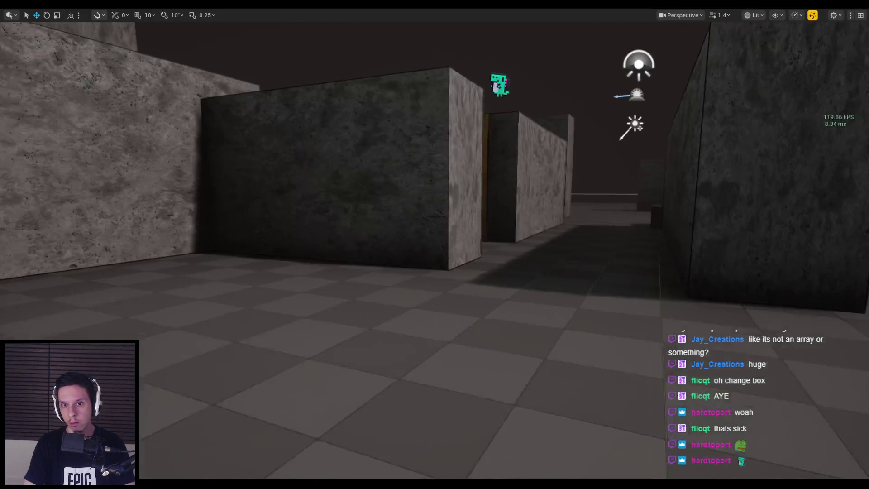
{"action": "key", "text": "alt+p"}
{"action": "key", "text": "apostrophe"}
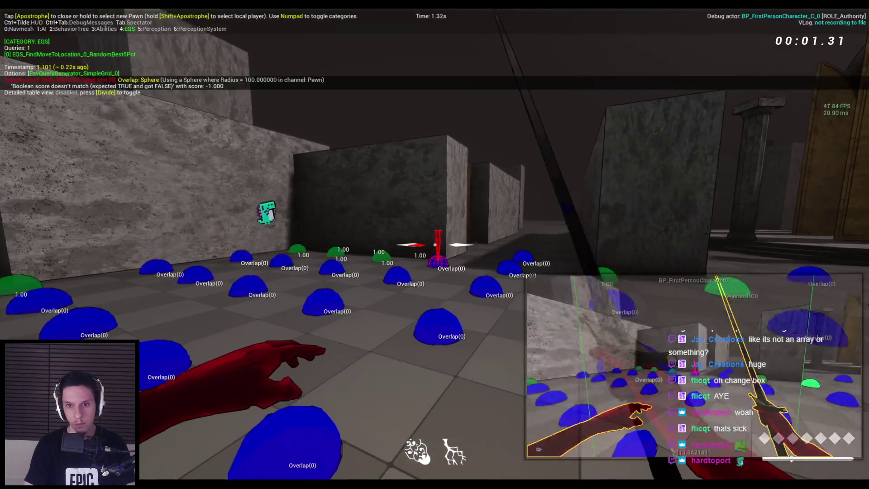
{"action": "key", "text": "d"}
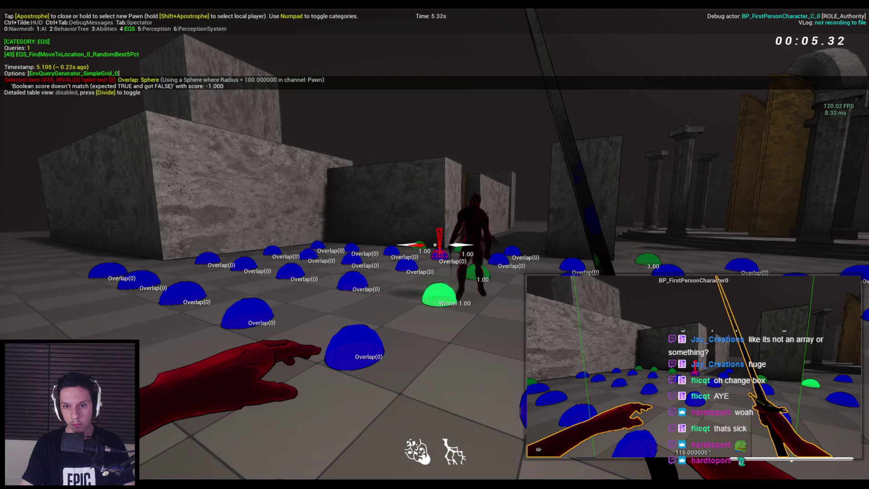
{"action": "key", "text": "s"}
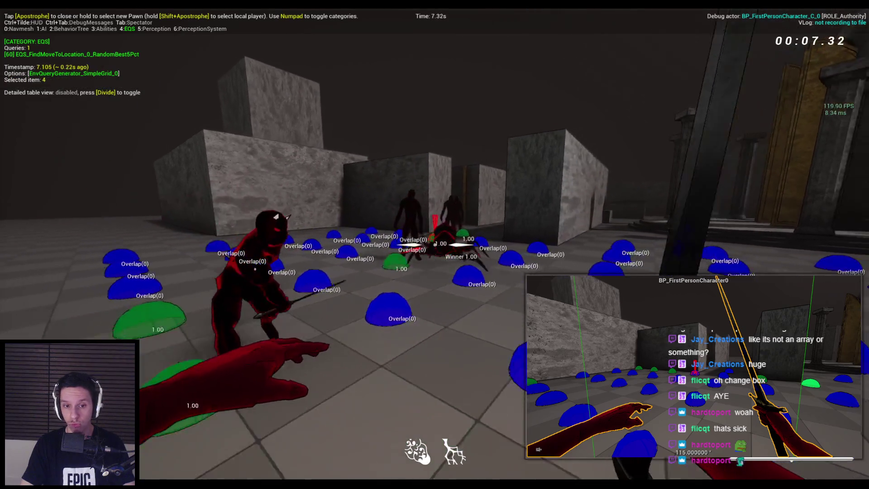
{"action": "key", "text": "s"}
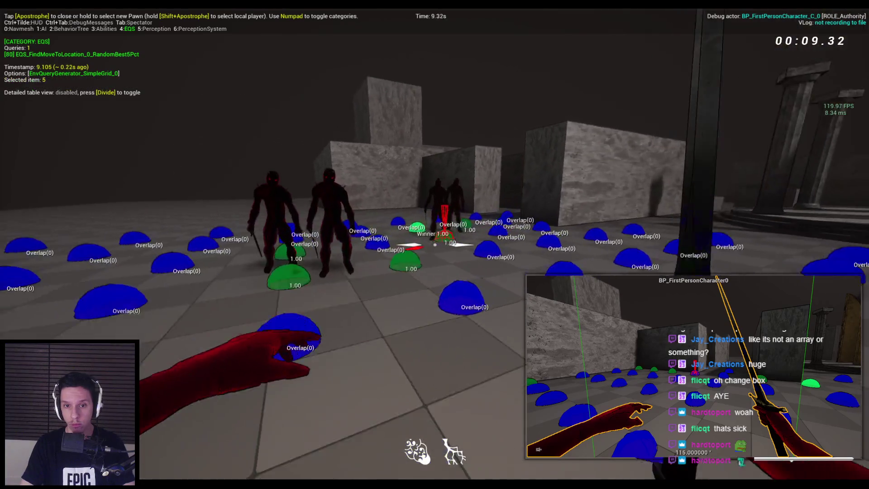
{"action": "key", "text": "s"}
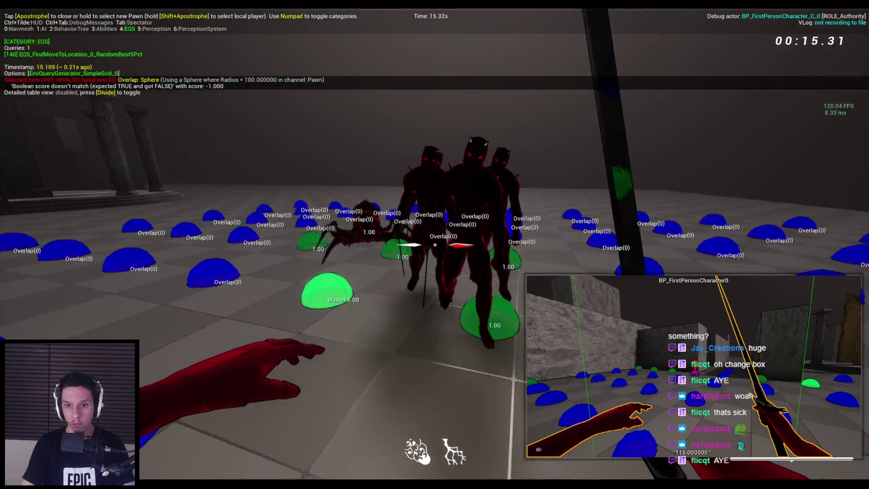
{"action": "key", "text": "Escape"}
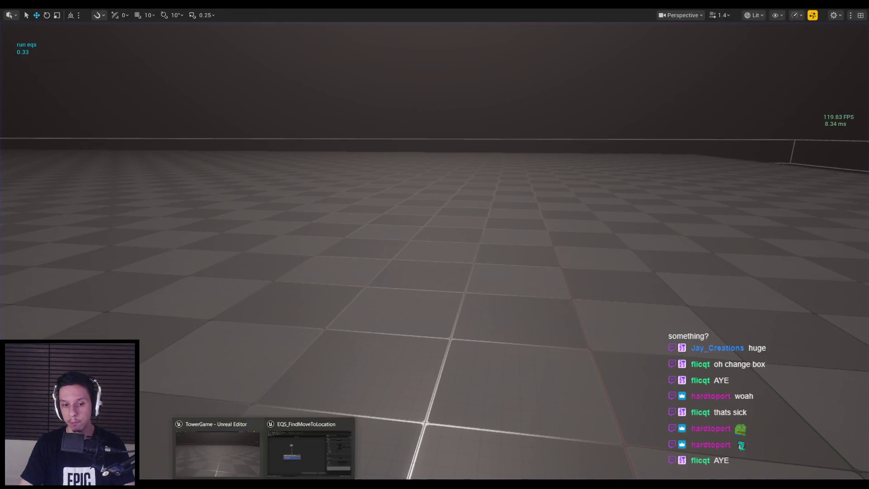
Step: Set the overlap Extent X/Y/Z to 64, Shape Offset Z to 70, and enable Only Blocking Hits
{"action": "left_click", "coordinate": [292, 426]}
{"action": "left_click", "coordinate": [743, 141]}
{"action": "type", "text": "64"}
{"action": "key", "text": "Tab"}
{"action": "type", "text": "64"}
{"action": "key", "text": "Tab"}
{"action": "type", "text": "64"}
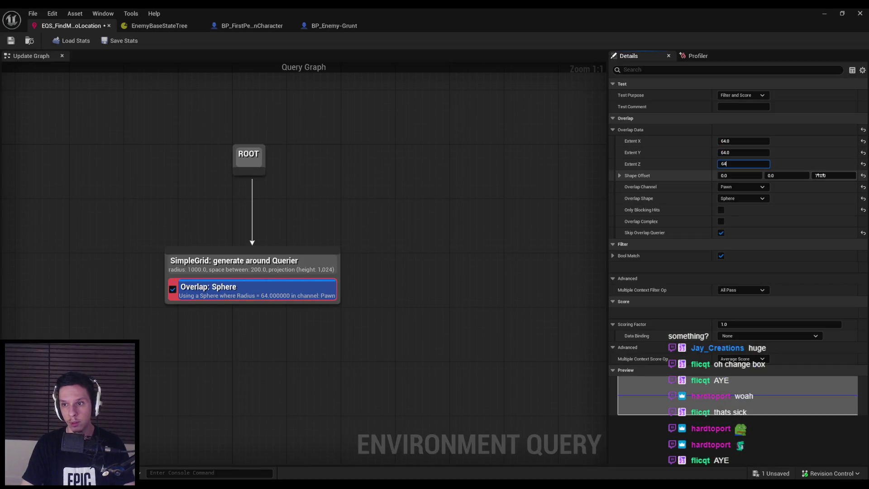
{"action": "type", "text": "6"}
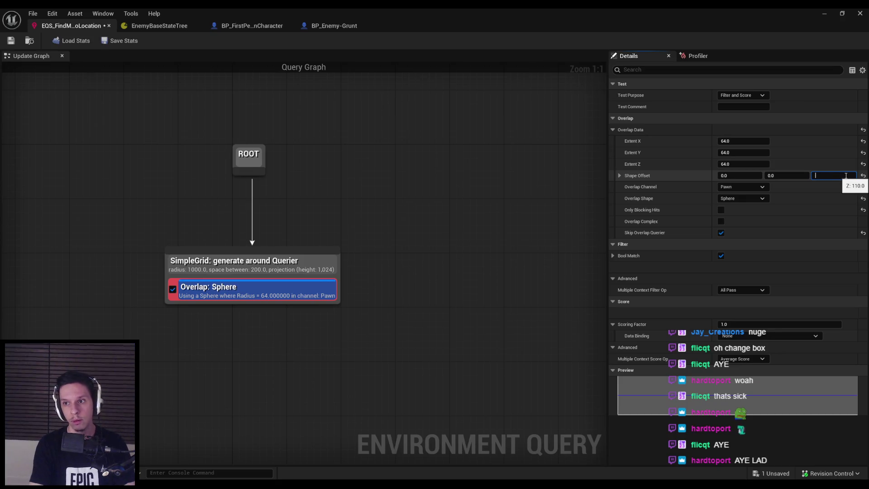
{"action": "type", "text": "70"}
{"action": "key", "text": "Return"}
{"action": "left_click", "coordinate": [747, 190]}
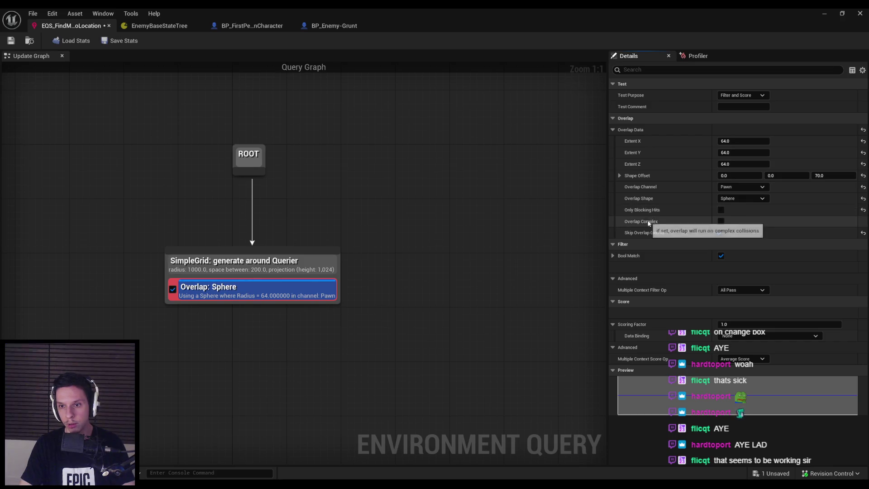
{"action": "left_click", "coordinate": [721, 211]}
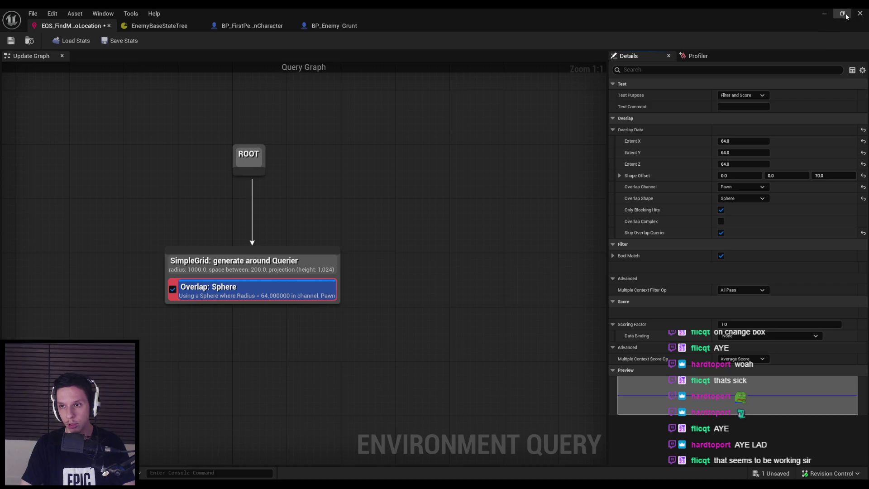
Step: Play-test with the EQS debug overlay, walking forward to check results, then return to the query editor
{"action": "left_click", "coordinate": [828, 17]}
{"action": "left_click", "coordinate": [604, 135]}
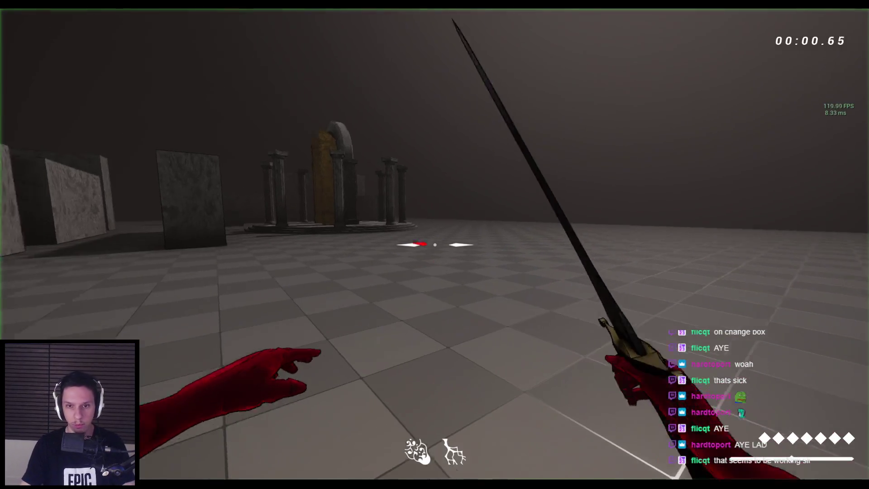
{"action": "key", "text": "apostrophe"}
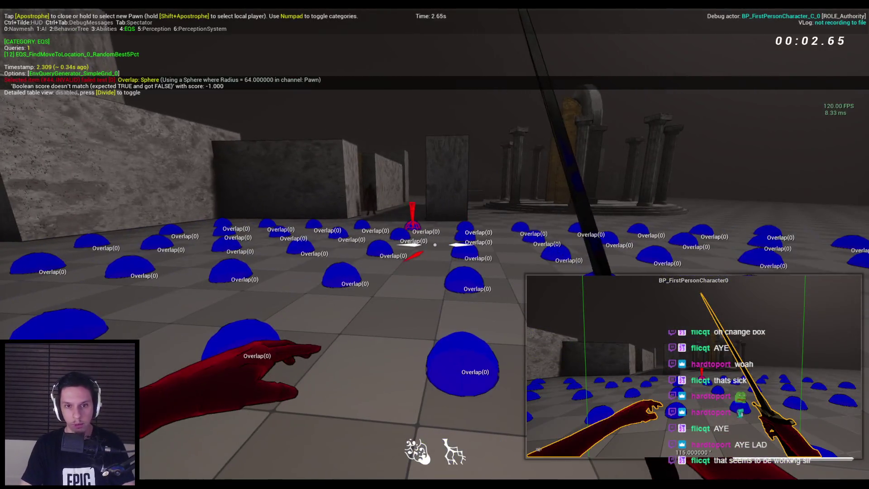
{"action": "key", "text": "w"}
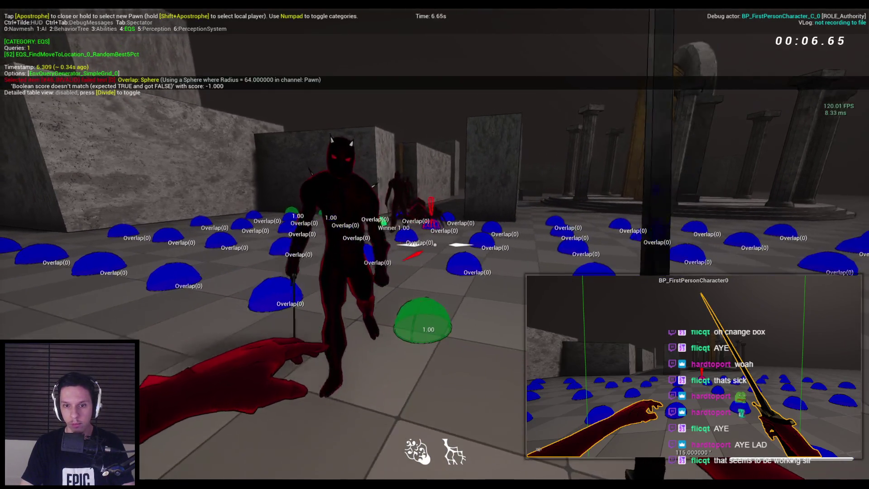
{"action": "key", "text": "Escape"}
{"action": "left_click", "coordinate": [312, 446]}
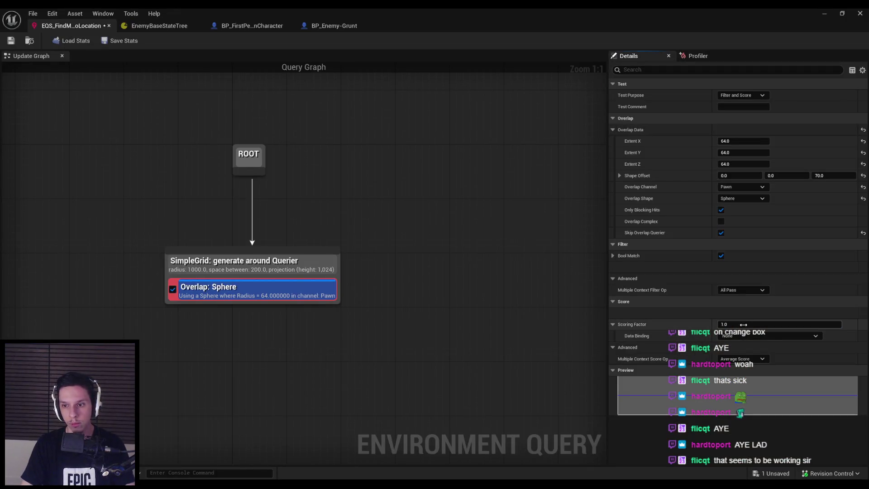
Step: Run a play-test with the EQS debug overlay to check the current overlap results
{"action": "left_click", "coordinate": [824, 13]}
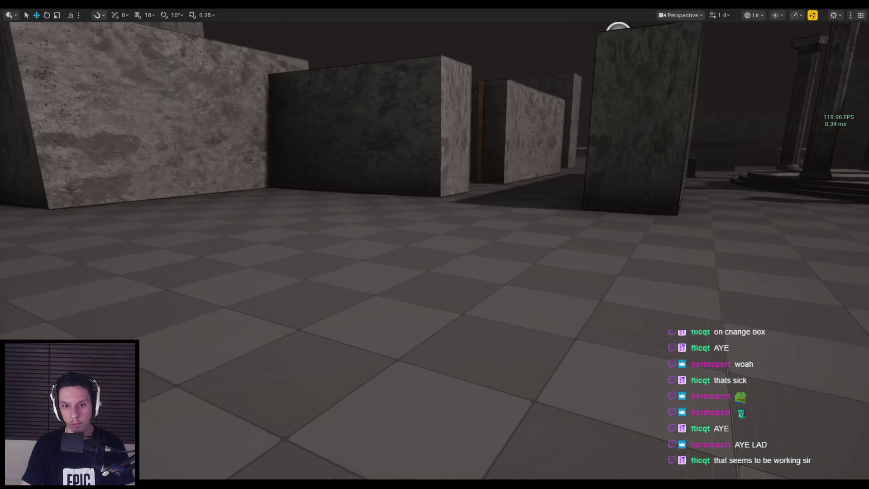
{"action": "key", "text": "alt+p"}
{"action": "key", "text": "apostrophe"}
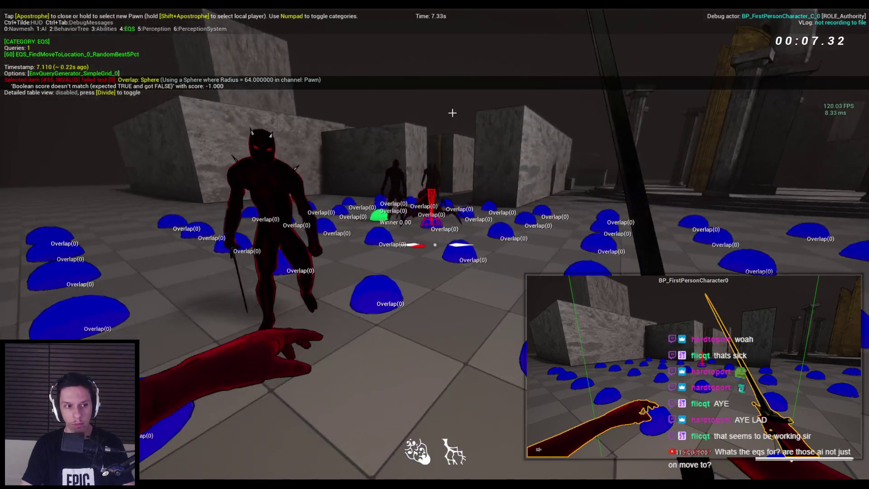
{"action": "key", "text": "Escape"}
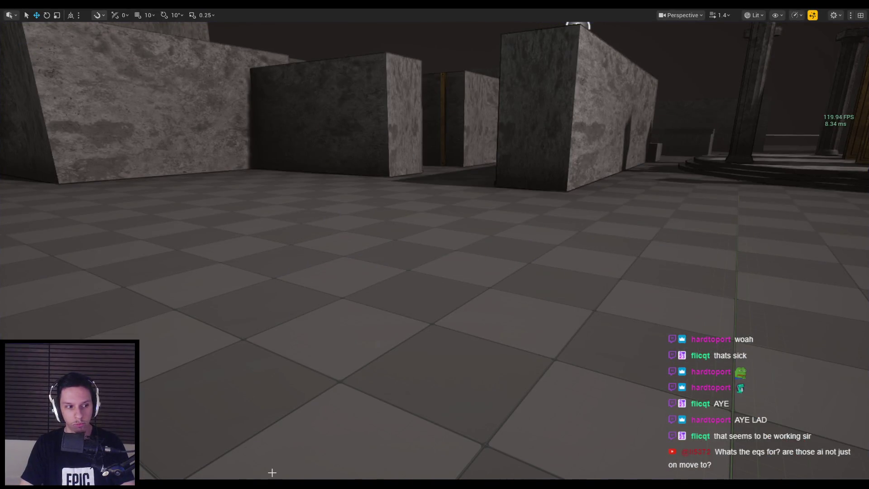
Step: Turn off Only Blocking Hits on the overlap test, save the EQS query, and start playing
{"action": "left_click", "coordinate": [307, 462]}
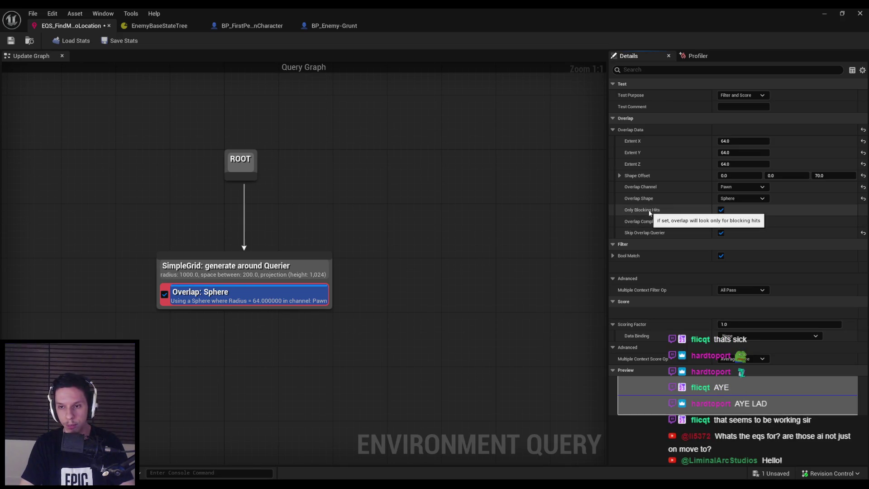
{"action": "left_click", "coordinate": [722, 211]}
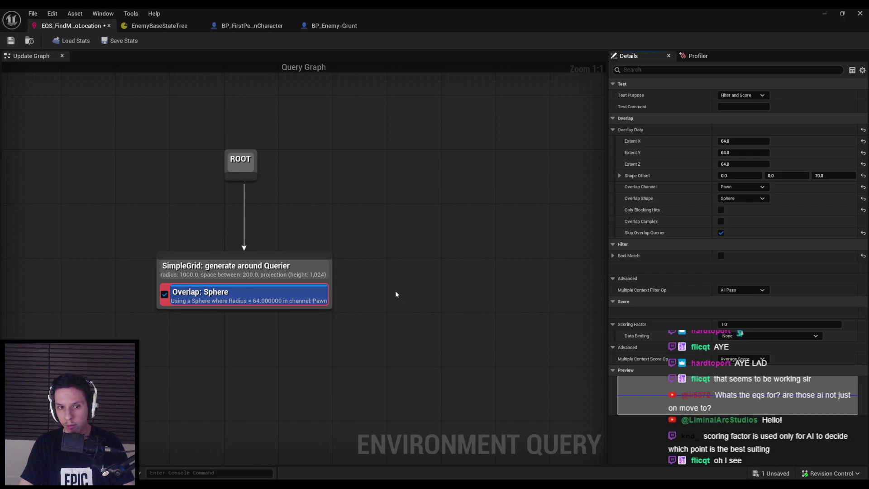
{"action": "key", "text": "ctrl+s"}
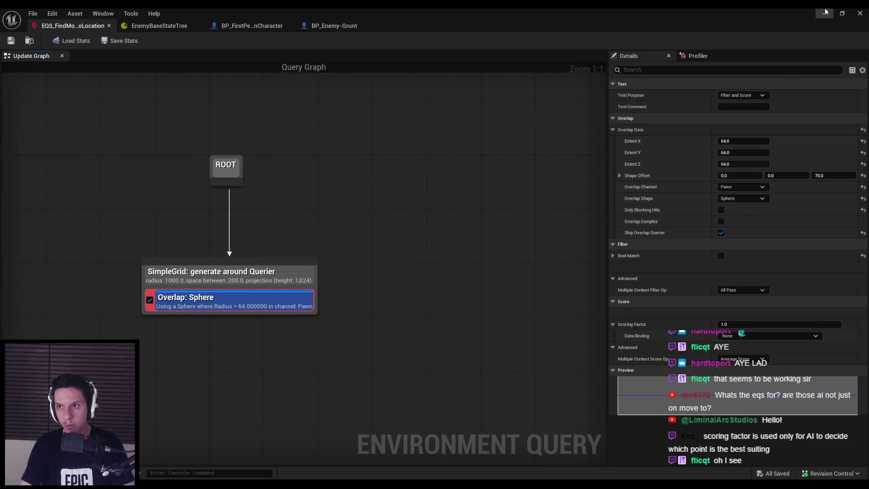
{"action": "key", "text": "alt+p"}
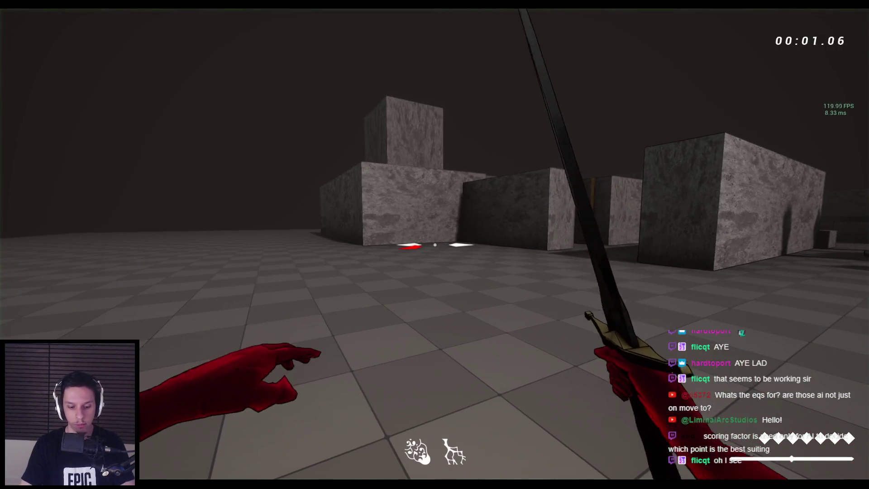
Step: Inspect the EQS points in the debug overlay, end play, and drag the Overlap: Sphere test off the generator
{"action": "key", "text": "apostrophe"}
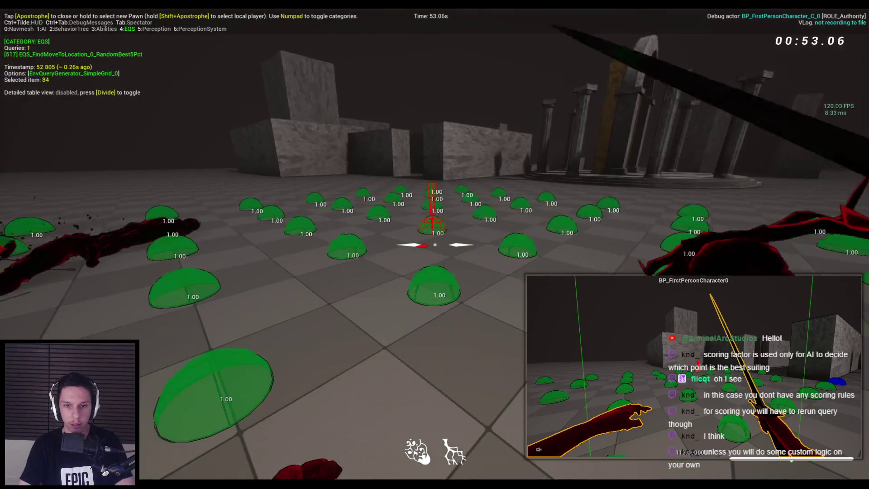
{"action": "key", "text": "Escape"}
{"action": "left_click_drag", "start_coordinate": [253, 304], "coordinate": [263, 322]}
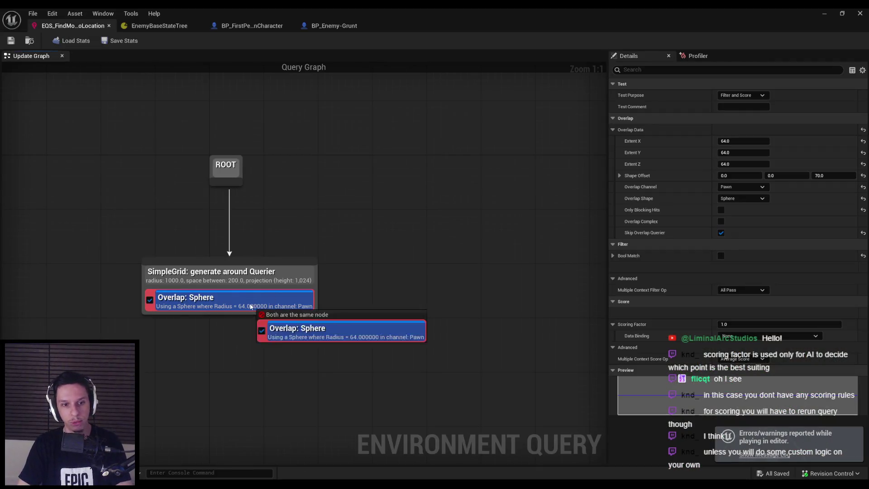
Step: Delete the Overlap: Sphere test, save the EQS query, and open BP_FirstPersonCharacter's event graph
{"action": "key", "text": "Delete"}
{"action": "left_click", "coordinate": [10, 40]}
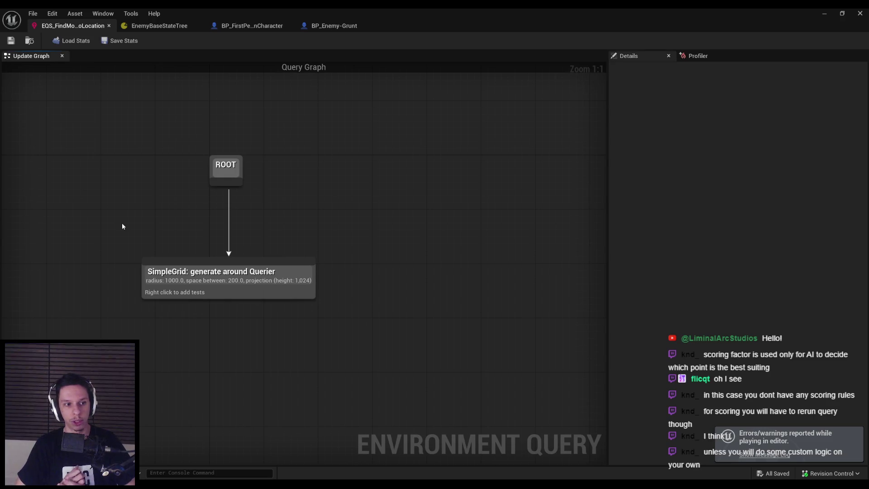
{"action": "left_click", "coordinate": [267, 26]}
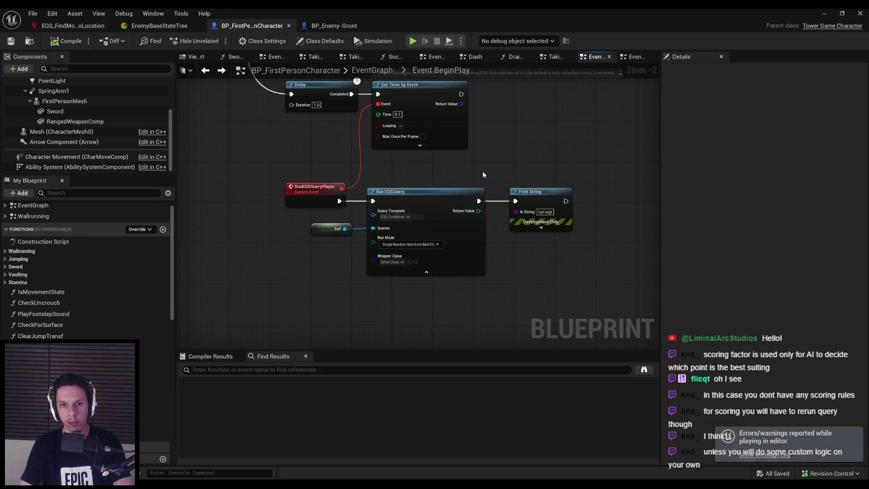
Step: Shift Run EQSQuery and Print String slightly right, save BP_FirstPersonCharacter, and switch to the GDC talk
{"action": "left_click_drag", "start_coordinate": [482, 171], "coordinate": [521, 200]}
{"action": "left_click_drag", "start_coordinate": [397, 191], "coordinate": [402, 190]}
{"action": "left_click", "coordinate": [349, 155]}
{"action": "key", "text": "ctrl+s"}
{"action": "scroll", "coordinate": [341, 178], "scroll_direction": "down", "scroll_amount": 2}
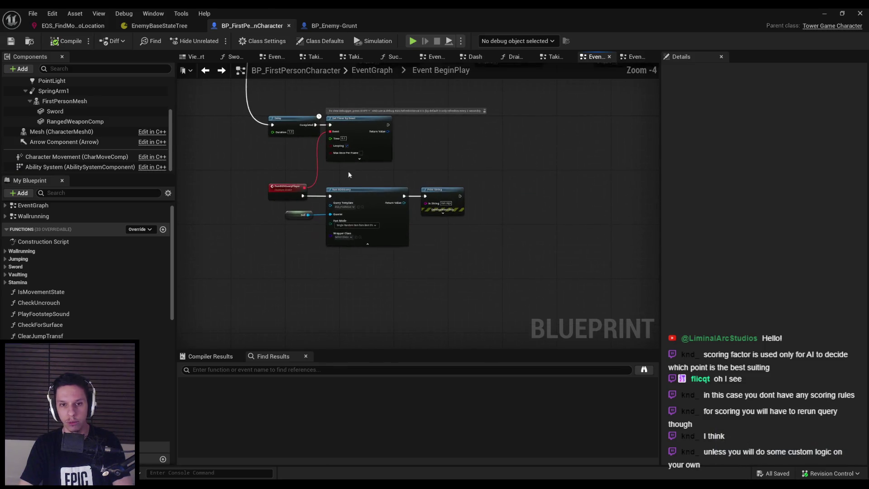
{"action": "scroll", "coordinate": [340, 181], "scroll_direction": "up", "scroll_amount": 1}
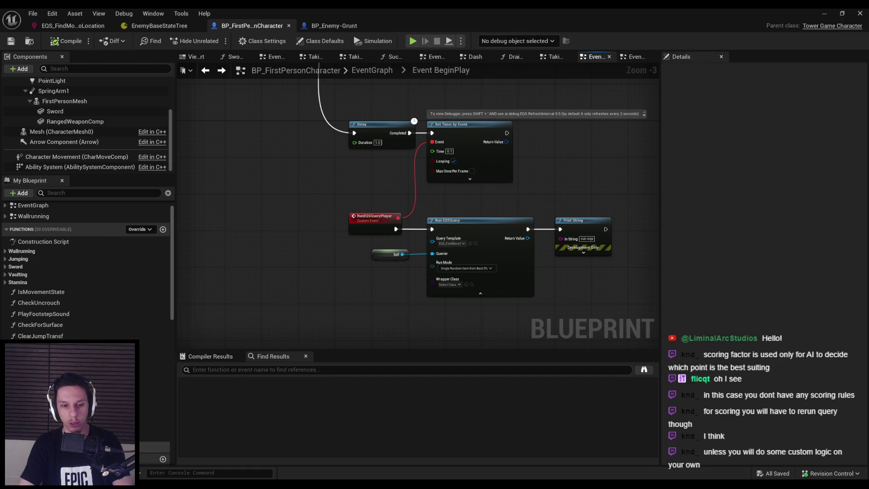
{"action": "left_click", "coordinate": [284, 453]}
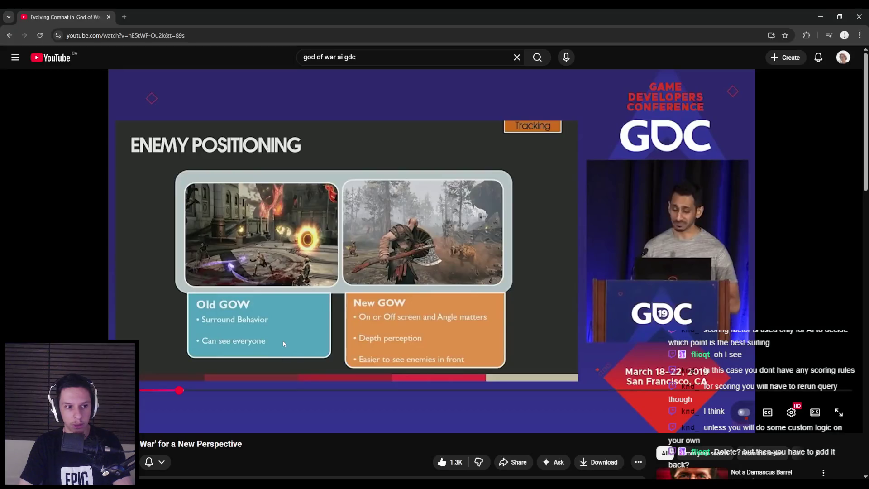
Step: Jump ahead in the God of War AI GDC talk to the enemy positioning slides
{"action": "left_click", "coordinate": [207, 391]}
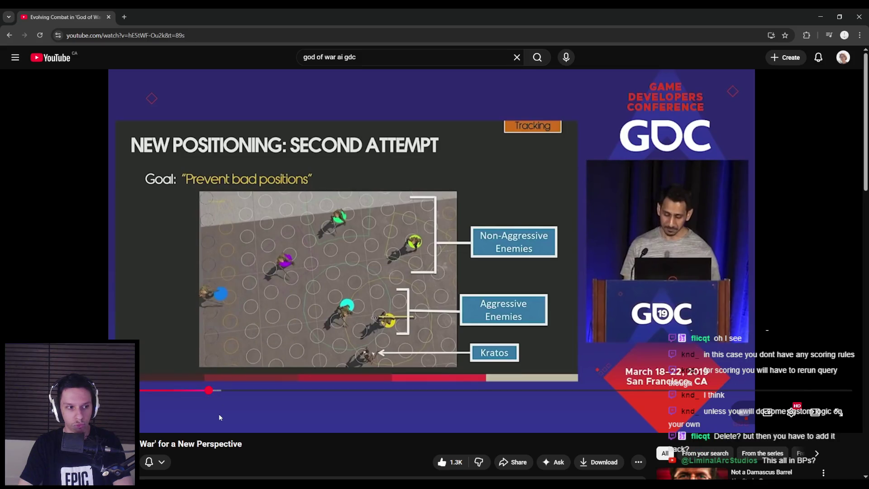
{"action": "left_click", "coordinate": [222, 391]}
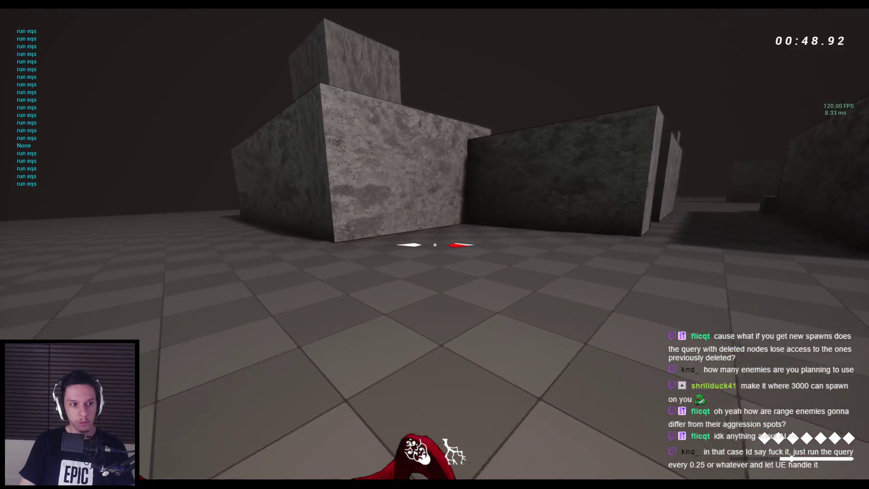
Step: Swing the sword twice and jump, then stop play and return to BP_FirstPersonCharacter
{"action": "left_click", "coordinate": [434, 244]}
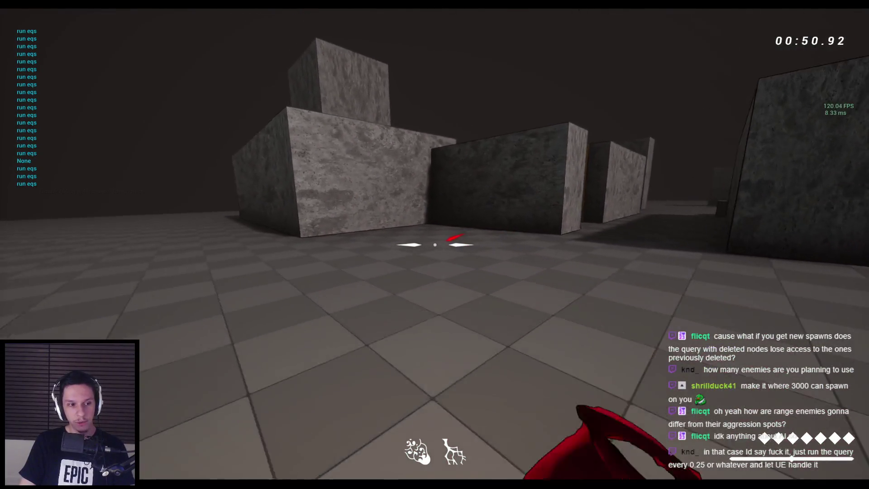
{"action": "left_click", "coordinate": [434, 244]}
{"action": "key", "text": "space"}
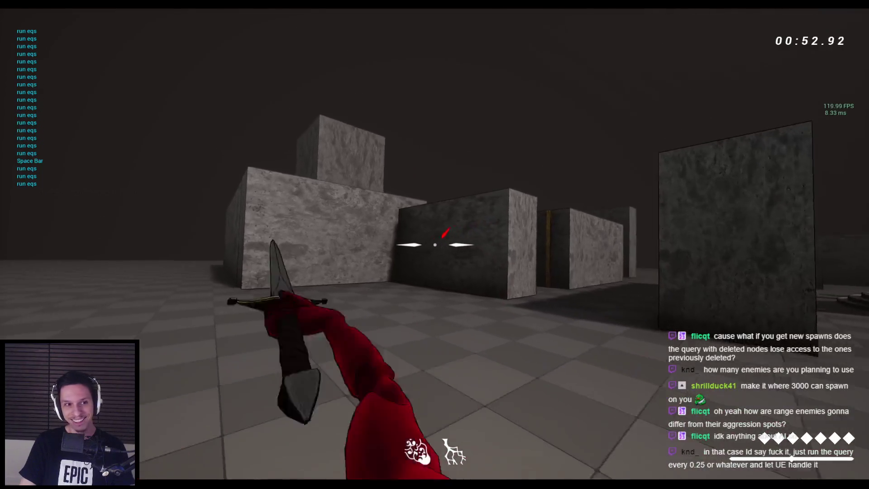
{"action": "key", "text": "Escape"}
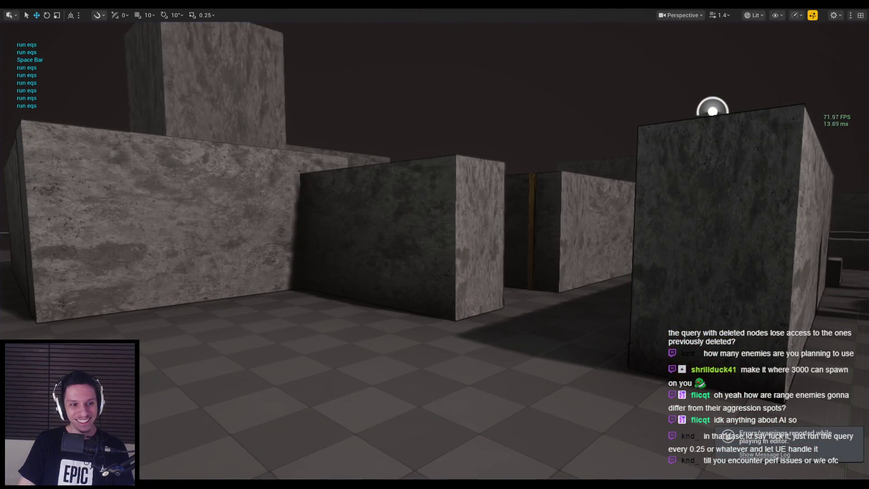
{"action": "left_click", "coordinate": [320, 458]}
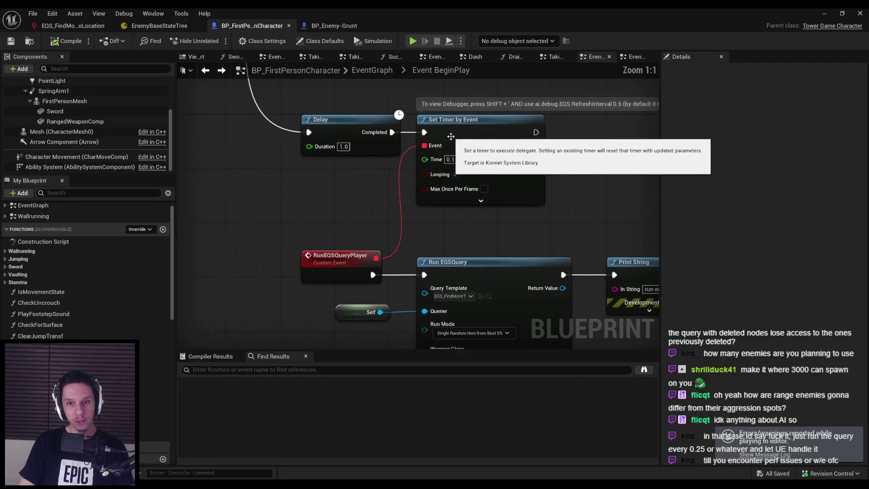
Step: Move Run EQSQuery, Print String and Self to the right and save the blueprint
{"action": "scroll", "coordinate": [351, 241], "scroll_direction": "up", "scroll_amount": 1}
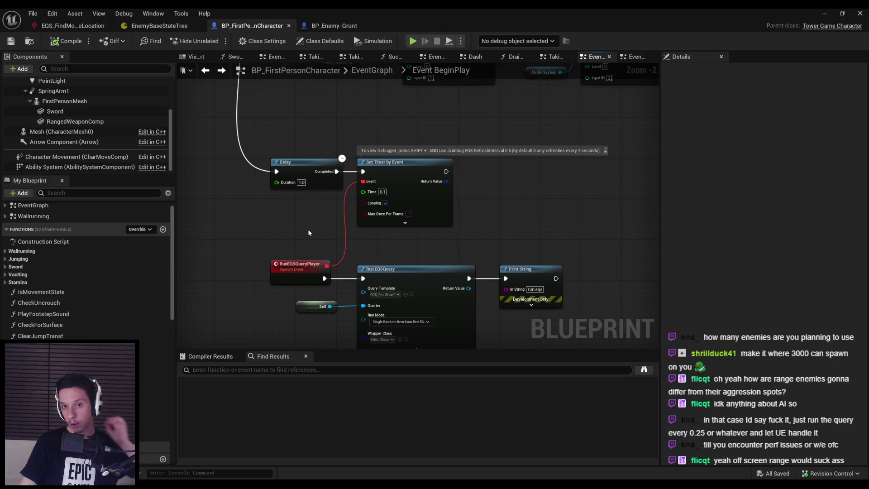
{"action": "scroll", "coordinate": [454, 311], "scroll_direction": "up", "scroll_amount": 1}
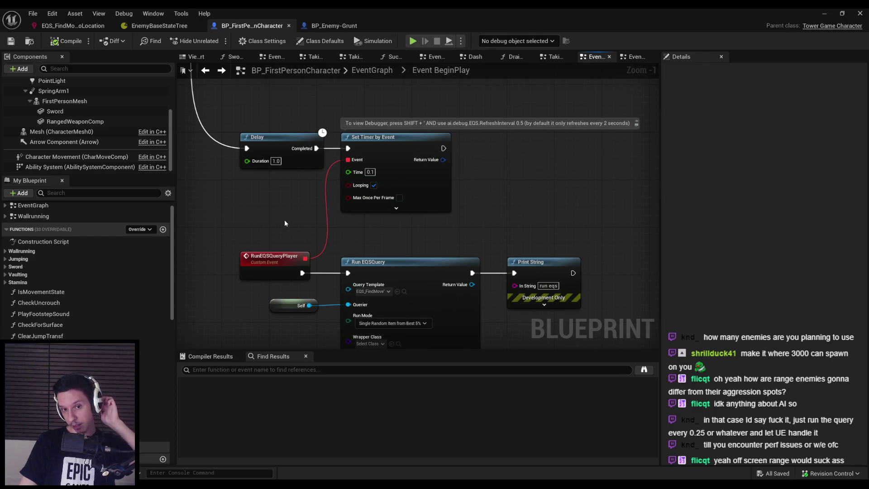
{"action": "scroll", "coordinate": [318, 216], "scroll_direction": "down", "scroll_amount": 2}
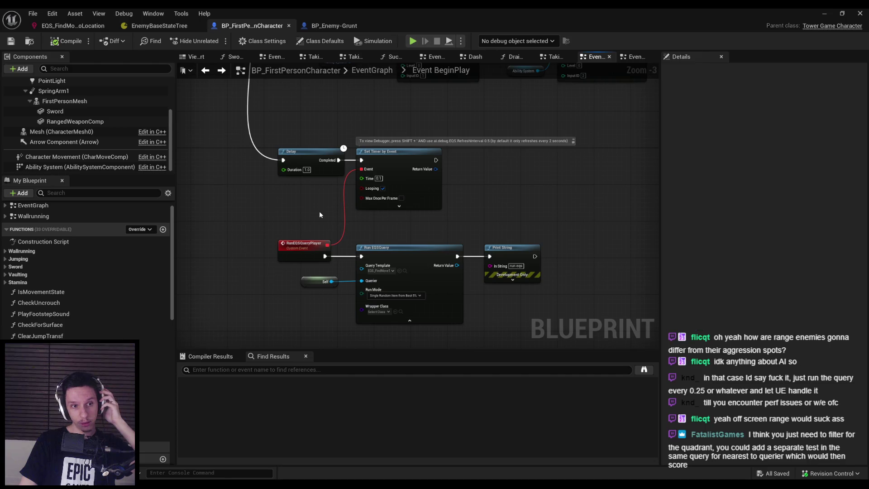
{"action": "scroll", "coordinate": [319, 214], "scroll_direction": "up", "scroll_amount": 1}
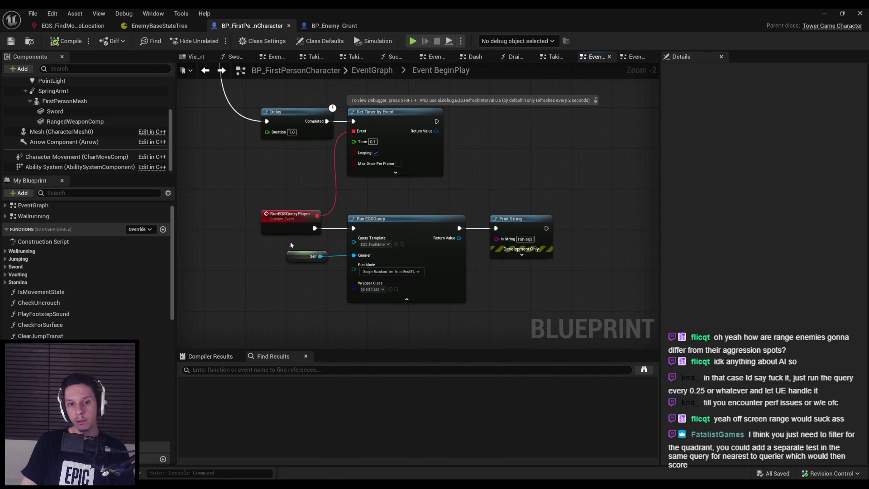
{"action": "left_click_drag", "start_coordinate": [430, 295], "coordinate": [557, 213]}
{"action": "left_click_drag", "start_coordinate": [405, 226], "coordinate": [538, 229]}
{"action": "left_click", "coordinate": [378, 211]}
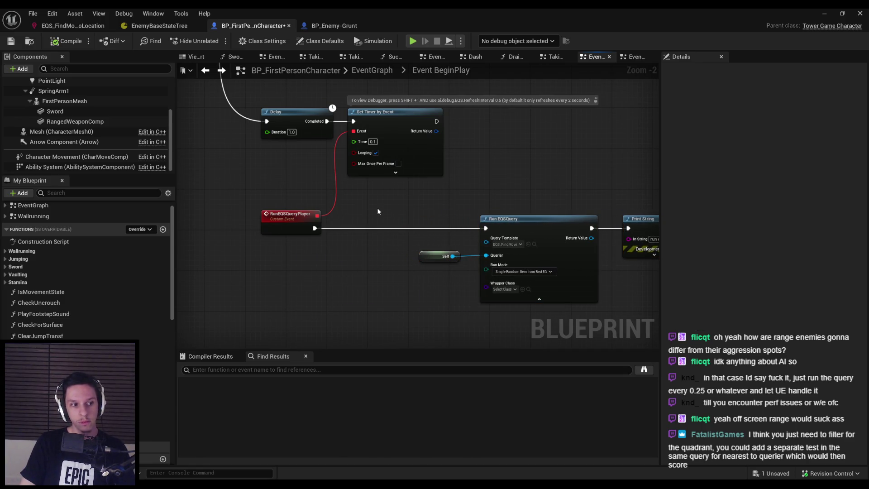
{"action": "left_click", "coordinate": [11, 41]}
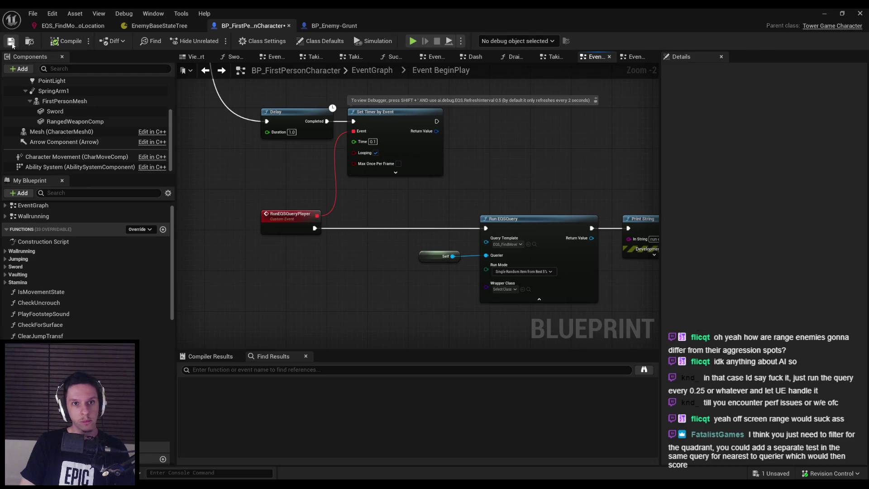
Step: Set the Set Timer by Event Time to 0.2, then 0.15, saving after each
{"action": "scroll", "coordinate": [373, 142], "scroll_direction": "up", "scroll_amount": 2}
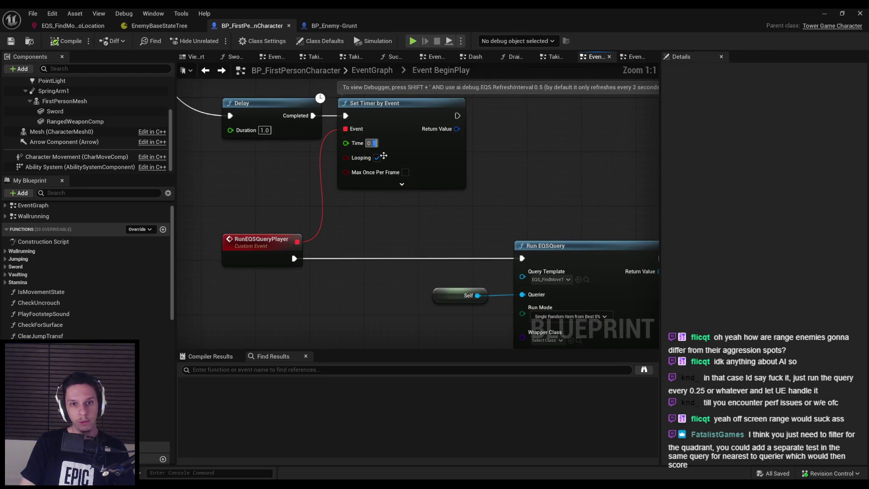
{"action": "type", "text": "0.2"}
{"action": "key", "text": "Return"}
{"action": "scroll", "coordinate": [381, 211], "scroll_direction": "down", "scroll_amount": 1}
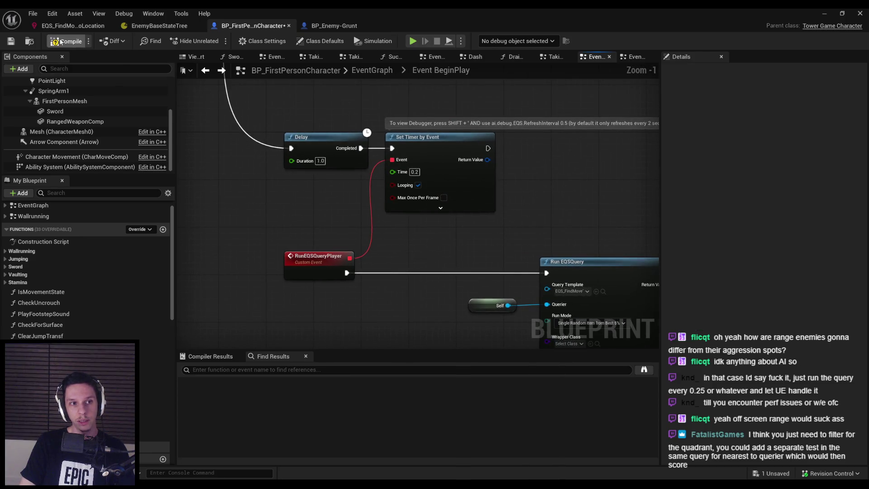
{"action": "left_click", "coordinate": [13, 43]}
{"action": "scroll", "coordinate": [422, 173], "scroll_direction": "up", "scroll_amount": 1}
{"action": "type", "text": "0.15"}
{"action": "key", "text": "Return"}
{"action": "scroll", "coordinate": [419, 240], "scroll_direction": "down", "scroll_amount": 1}
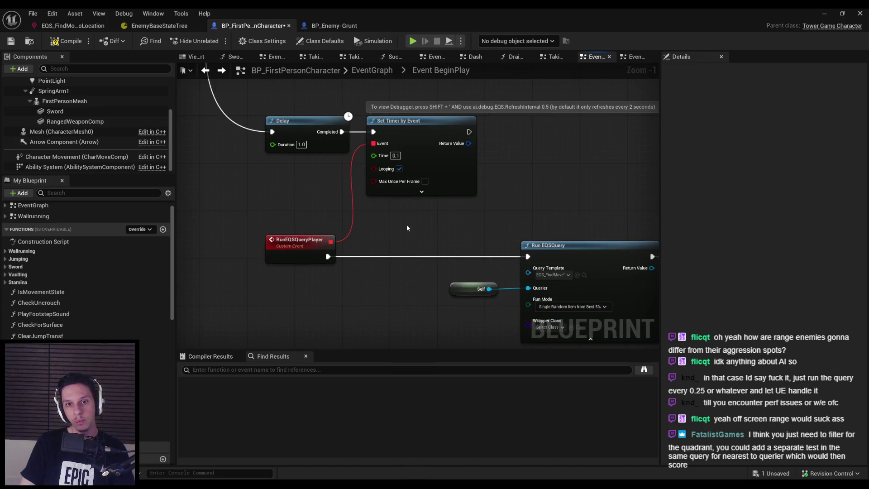
{"action": "left_click", "coordinate": [12, 44]}
Step: Make room and add a Branch node after RunEQSQueryPlayer's exec output
{"action": "scroll", "coordinate": [361, 222], "scroll_direction": "down", "scroll_amount": 1}
{"action": "left_click_drag", "start_coordinate": [334, 208], "coordinate": [600, 319]}
{"action": "left_click_drag", "start_coordinate": [476, 233], "coordinate": [527, 233]}
{"action": "left_click_drag", "start_coordinate": [457, 266], "coordinate": [564, 259]}
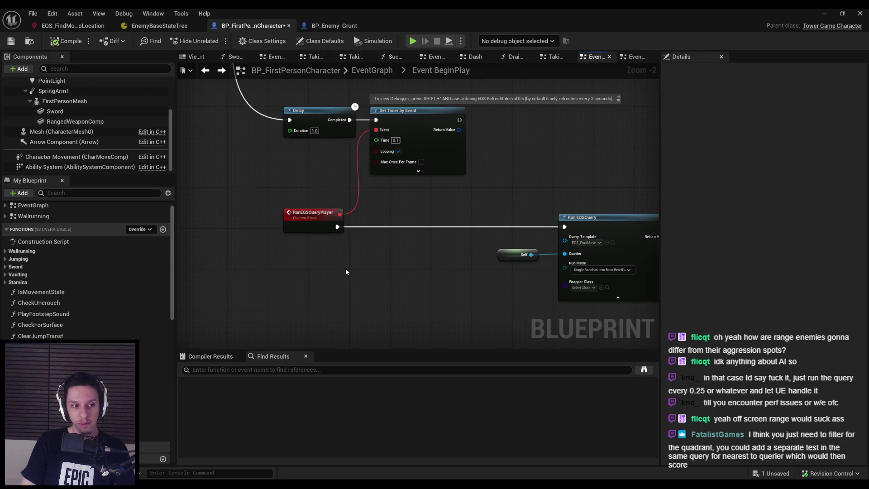
{"action": "left_click_drag", "start_coordinate": [338, 227], "coordinate": [412, 221]}
{"action": "type", "text": "branc"}
{"action": "left_click", "coordinate": [414, 270]}
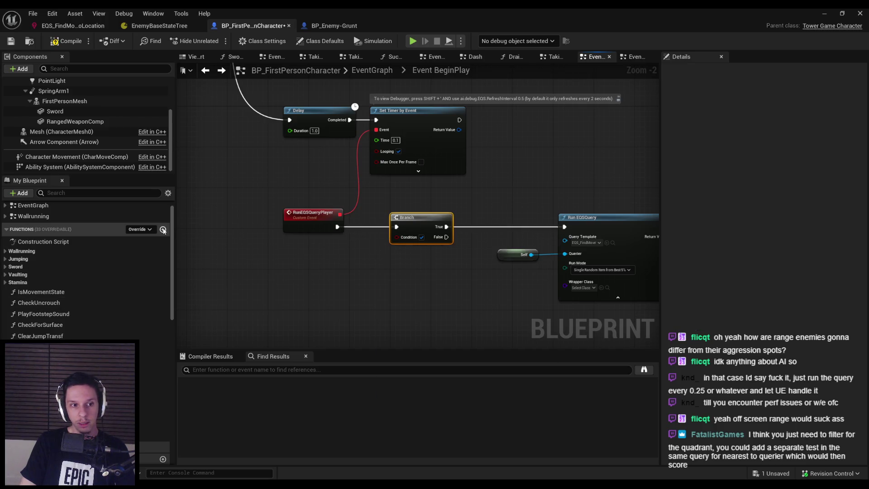
Step: Compile, then create the LastEQSQueryLocation variable as a Vector and save
{"action": "scroll", "coordinate": [126, 330], "scroll_direction": "down", "scroll_amount": 10}
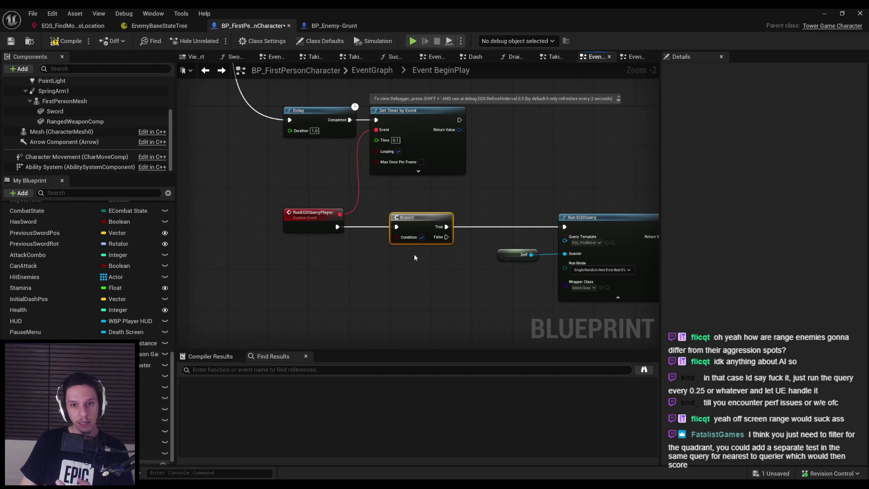
{"action": "left_click", "coordinate": [58, 45]}
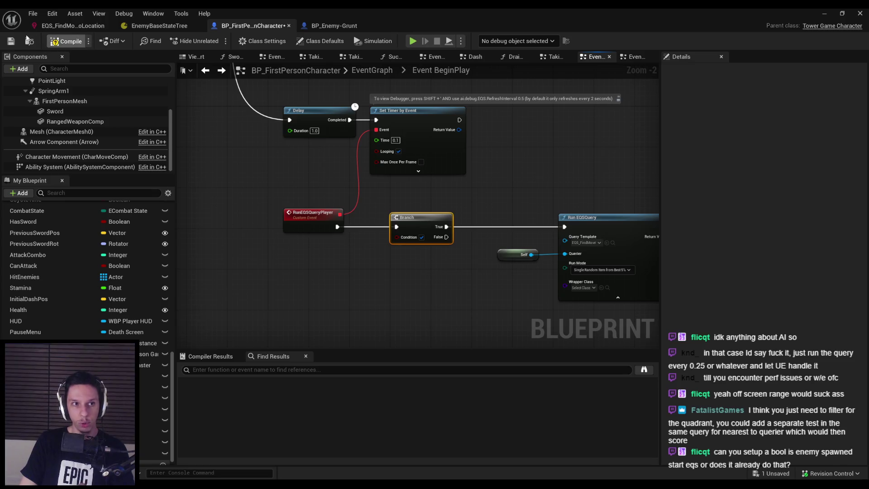
{"action": "scroll", "coordinate": [57, 333], "scroll_direction": "down", "scroll_amount": 1}
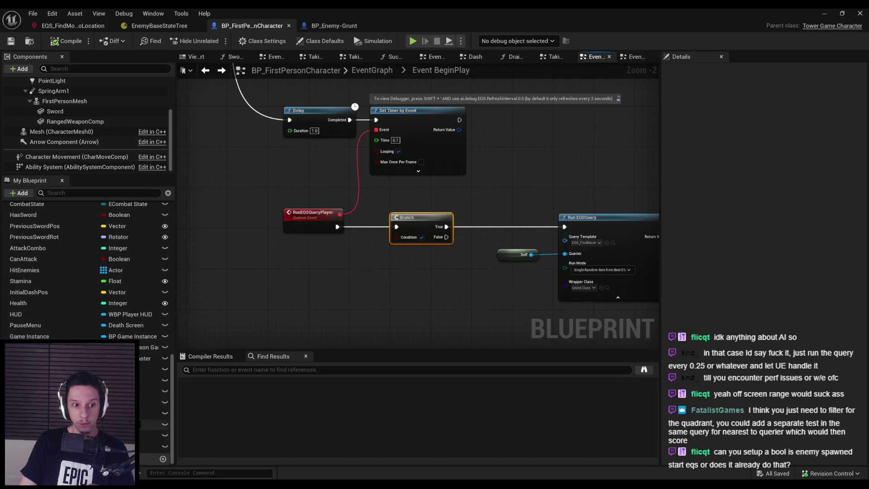
{"action": "left_click", "coordinate": [163, 458]}
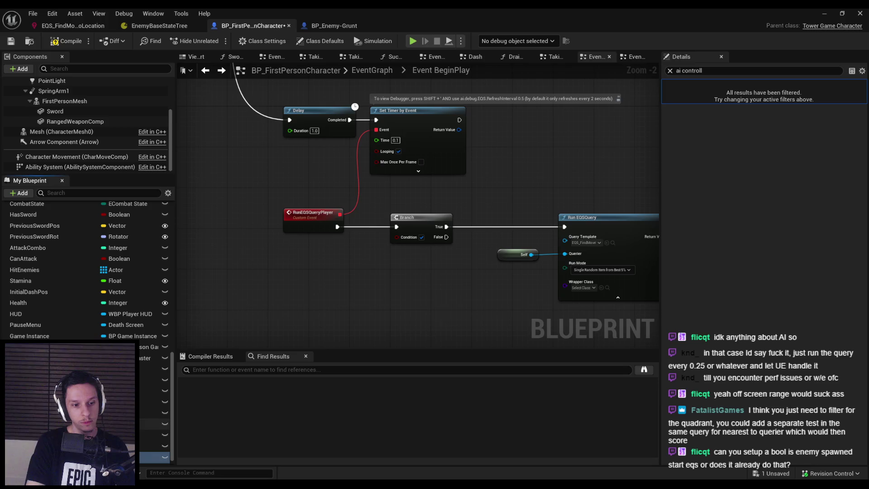
{"action": "left_click", "coordinate": [140, 457]}
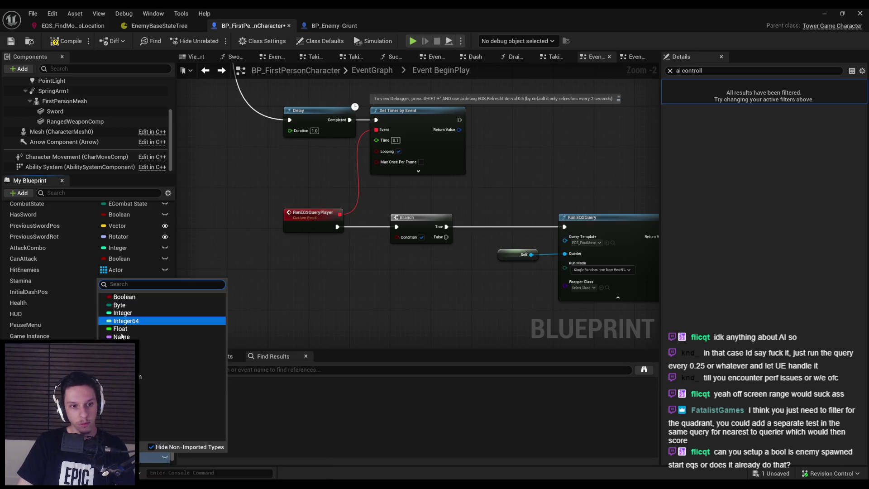
{"action": "left_click", "coordinate": [68, 56]}
{"action": "left_click", "coordinate": [10, 41]}
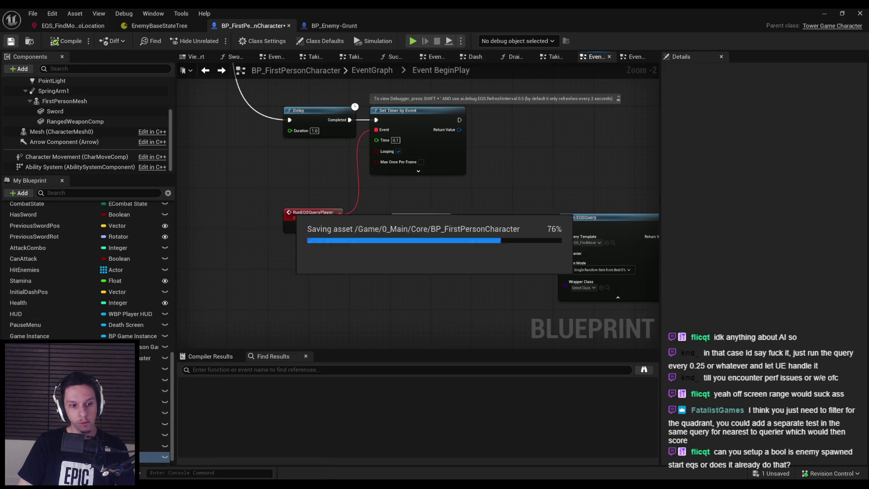
Step: Put LastEQSQueryLocation in the EQS category, save, and place its getter in the graph
{"action": "key", "text": "Escape"}
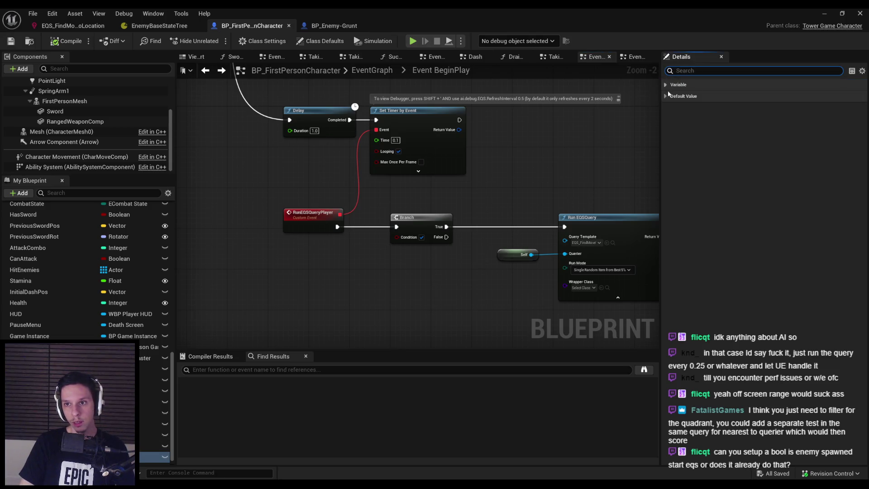
{"action": "left_click", "coordinate": [667, 96]}
{"action": "left_click", "coordinate": [671, 86]}
{"action": "left_click", "coordinate": [790, 199]}
{"action": "type", "text": "EQS"}
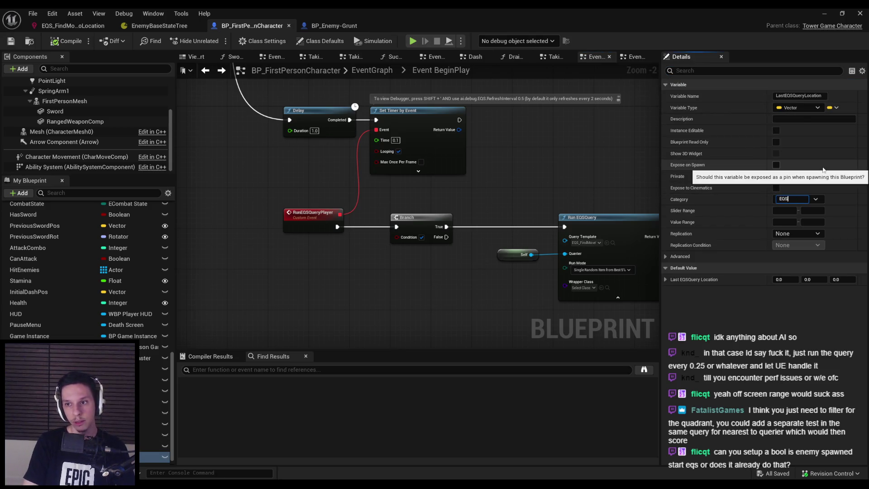
{"action": "key", "text": "Return"}
{"action": "left_click", "coordinate": [16, 42]}
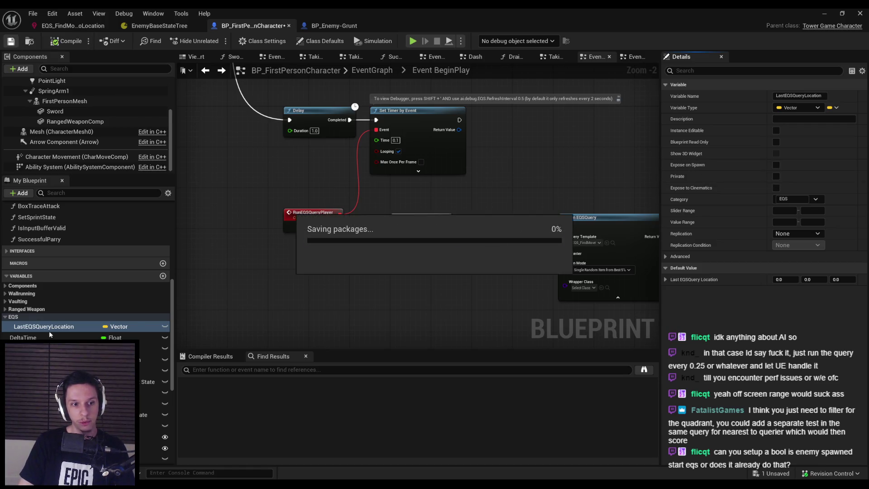
{"action": "mouse_move", "coordinate": [284, 290]}
{"action": "left_mouse_down"}
{"action": "mouse_move", "coordinate": [272, 272]}
{"action": "mouse_move", "coordinate": [320, 281]}
{"action": "mouse_move", "coordinate": [325, 271]}
{"action": "mouse_move", "coordinate": [321, 310]}
{"action": "left_mouse_up"}
Step: Add Get Actor Location and Distance (Vector) nodes, wiring the location into Distance's V2
{"action": "right_click", "coordinate": [249, 296]}
{"action": "type", "text": "get actor location"}
{"action": "key", "text": "Return"}
{"action": "type", "text": "distanc"}
{"action": "key", "text": "Return"}
{"action": "left_click_drag", "start_coordinate": [242, 327], "coordinate": [381, 249]}
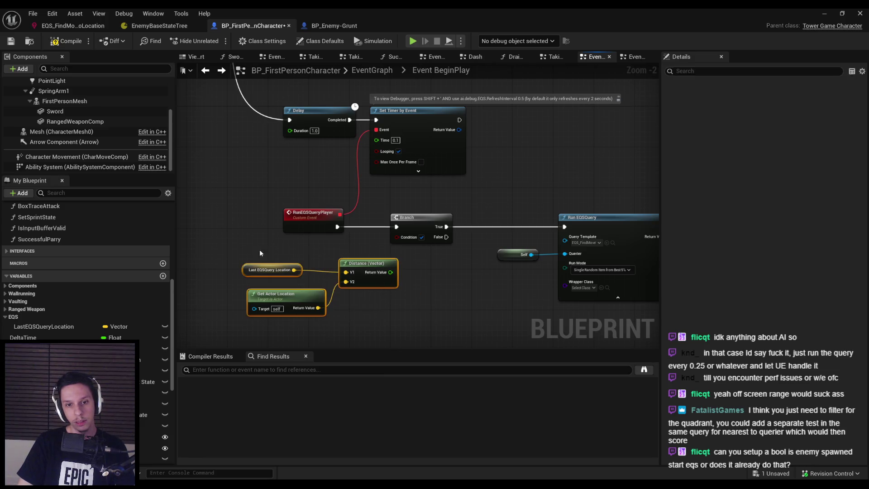
{"action": "left_click_drag", "start_coordinate": [377, 280], "coordinate": [327, 286]}
{"action": "left_click", "coordinate": [324, 313]}
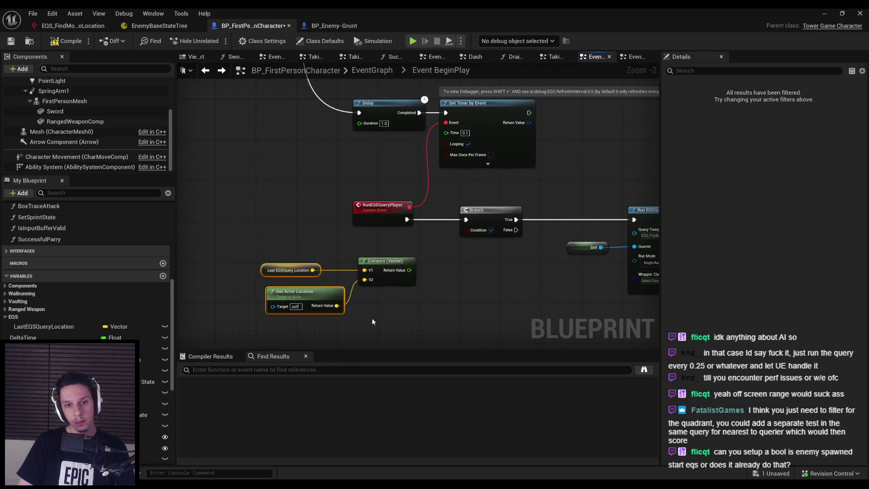
Step: Compare the distance > 100 and feed the result into the Branch condition
{"action": "left_click_drag", "start_coordinate": [410, 271], "coordinate": [424, 275]}
{"action": "type", "text": ">"}
{"action": "key", "text": "Return"}
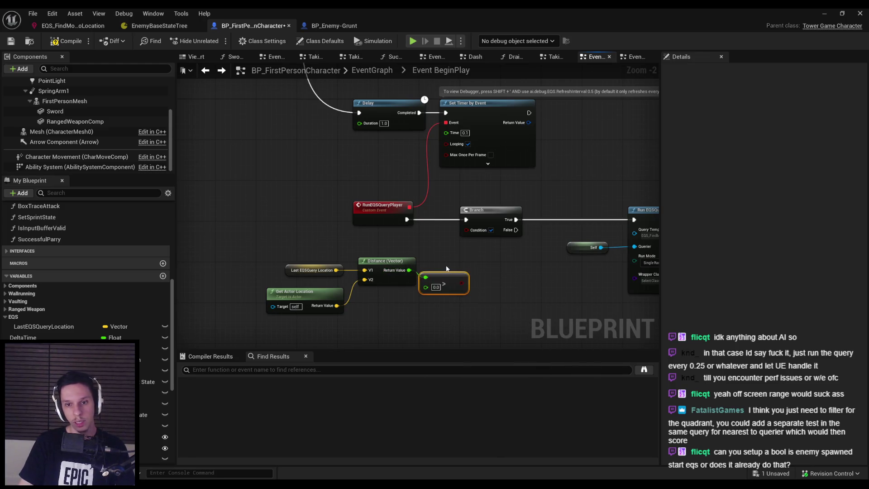
{"action": "type", "text": "100"}
{"action": "key", "text": "Return"}
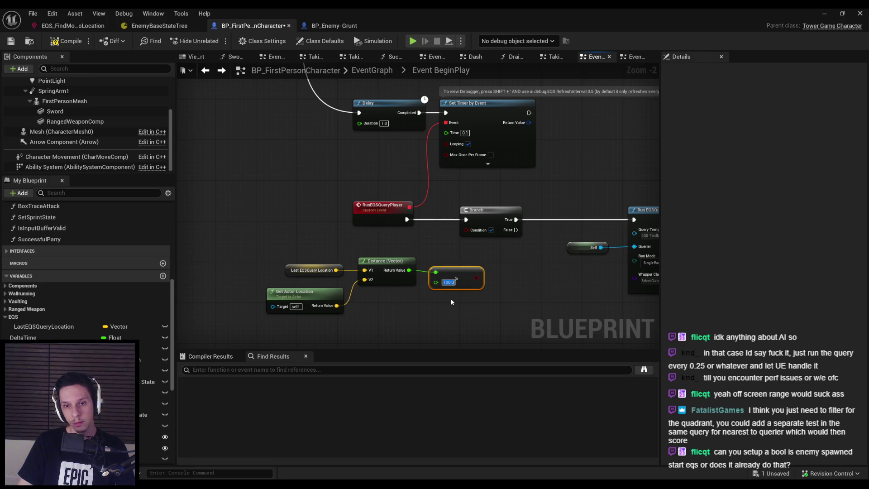
{"action": "left_click", "coordinate": [450, 303]}
{"action": "left_click_drag", "start_coordinate": [476, 278], "coordinate": [467, 229]}
Step: Rearrange the distance-check nodes and shift Run EQSQuery and Self further right
{"action": "left_click_drag", "start_coordinate": [263, 261], "coordinate": [493, 319]}
{"action": "mouse_move", "coordinate": [460, 276]}
{"action": "left_mouse_down"}
{"action": "mouse_move", "coordinate": [394, 257]}
{"action": "mouse_move", "coordinate": [453, 201]}
{"action": "mouse_move", "coordinate": [517, 206]}
{"action": "left_mouse_up"}
{"action": "scroll", "coordinate": [394, 256], "scroll_direction": "down", "scroll_amount": 2}
{"action": "scroll", "coordinate": [439, 256], "scroll_direction": "up", "scroll_amount": 3}
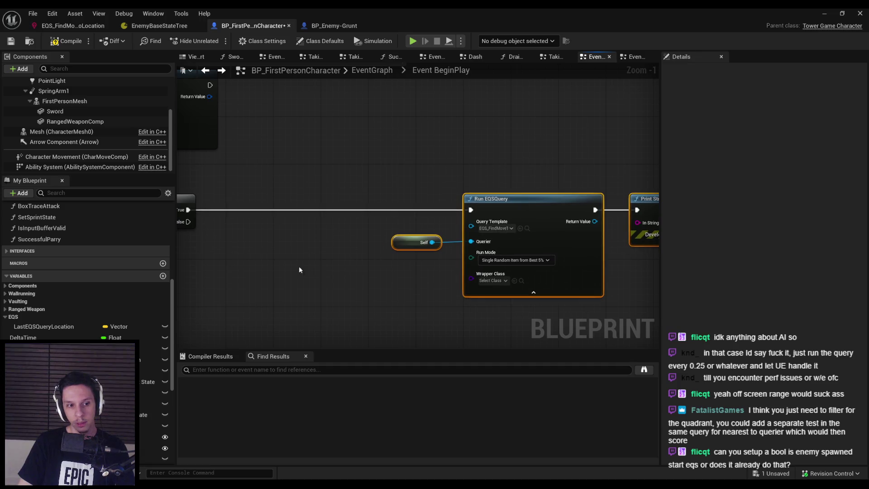
{"action": "left_click_drag", "start_coordinate": [311, 260], "coordinate": [471, 261]}
Step: Add a SET LastEQSQueryLocation node fed by a copied Get Actor Location
{"action": "left_click_drag", "start_coordinate": [44, 326], "coordinate": [470, 227]}
{"action": "left_click", "coordinate": [484, 239]}
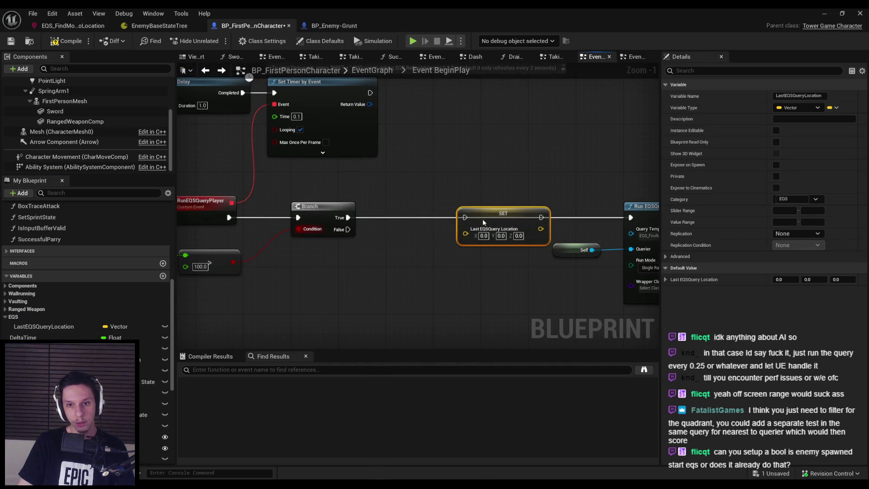
{"action": "mouse_move", "coordinate": [294, 269]}
{"action": "left_mouse_down"}
{"action": "mouse_move", "coordinate": [558, 259]}
{"action": "mouse_move", "coordinate": [445, 263]}
{"action": "left_mouse_up"}
{"action": "left_click", "coordinate": [268, 261]}
{"action": "key", "text": "ctrl+v"}
{"action": "left_click_drag", "start_coordinate": [554, 250], "coordinate": [586, 212]}
{"action": "left_click_drag", "start_coordinate": [516, 235], "coordinate": [521, 245]}
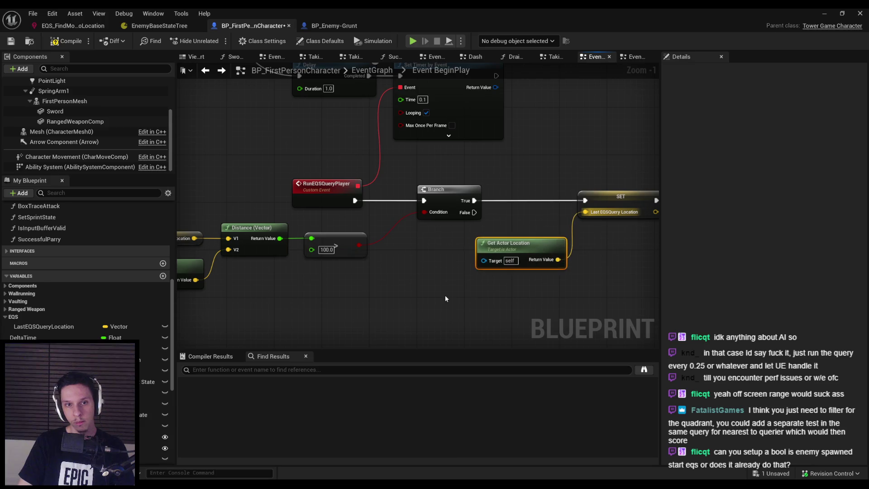
Step: Compile and save the character blueprint, then start Play In Editor
{"action": "key", "text": "F7"}
{"action": "key", "text": "ctrl+s"}
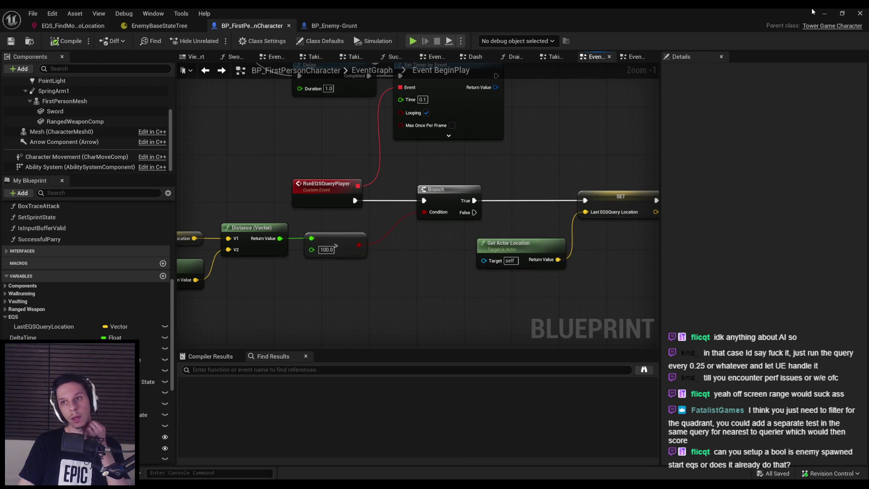
{"action": "key", "text": "alt+p"}
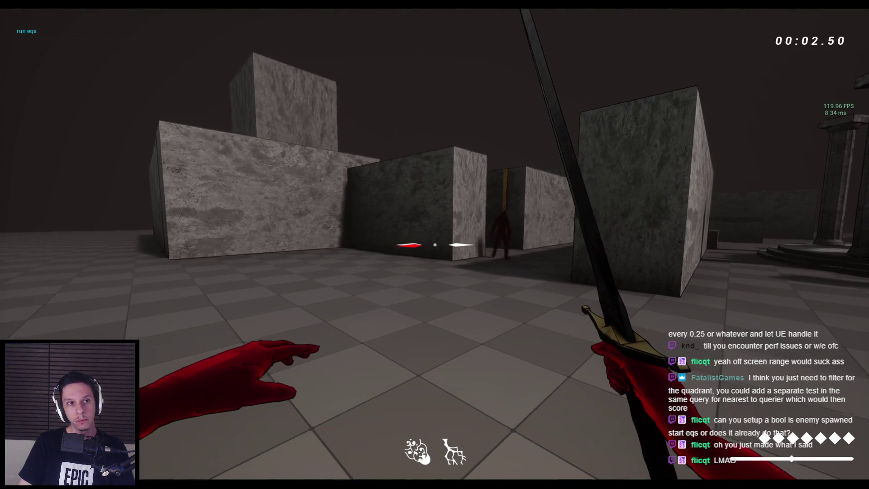
Step: Walk forward, open the gameplay debugger with EQS info, and debug the player character
{"action": "key", "text": "w"}
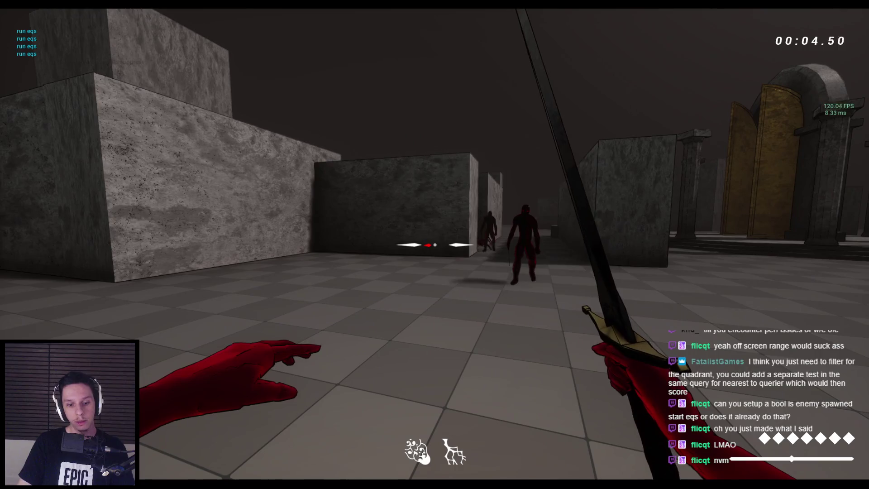
{"action": "key", "text": "apostrophe"}
{"action": "key", "text": "shift+apostrophe"}
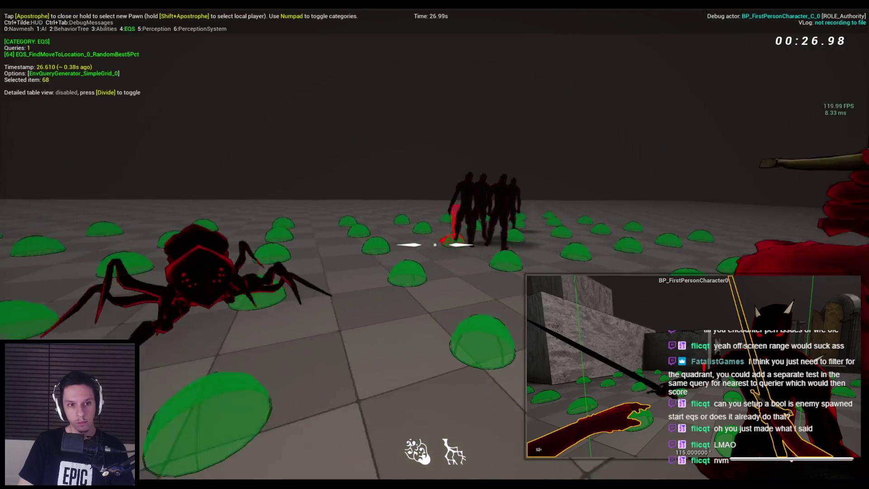
Step: Slash repeatedly with the sword at the spiders and enemy group until they go down
{"action": "left_click", "coordinate": [435, 244]}
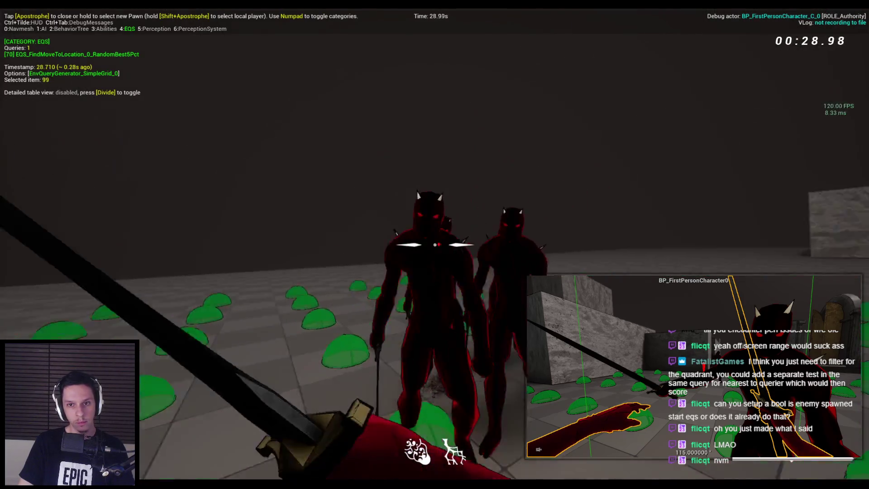
{"action": "left_click", "coordinate": [435, 244]}
{"action": "left_click", "coordinate": [435, 244]}
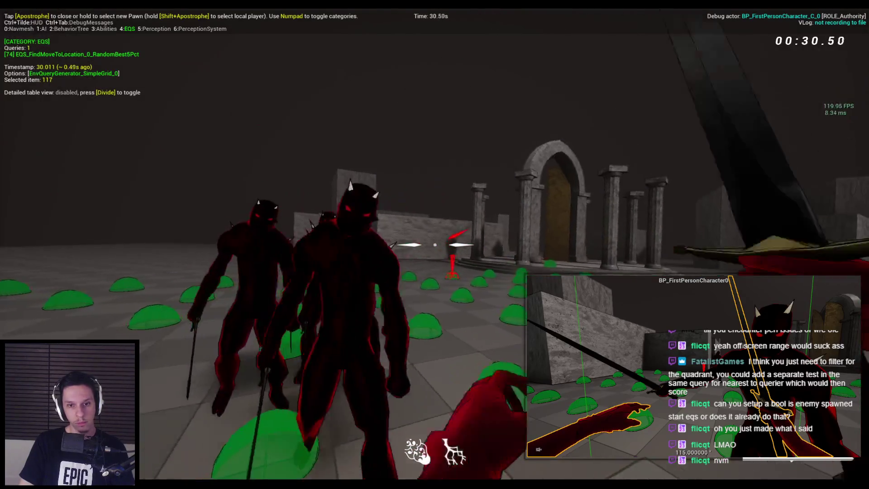
{"action": "left_click", "coordinate": [435, 245]}
{"action": "left_click", "coordinate": [435, 245]}
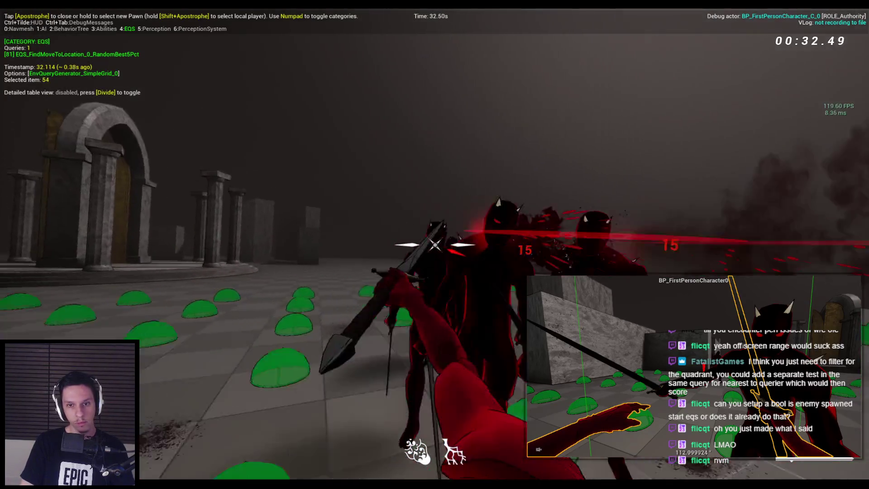
{"action": "left_click", "coordinate": [434, 245]}
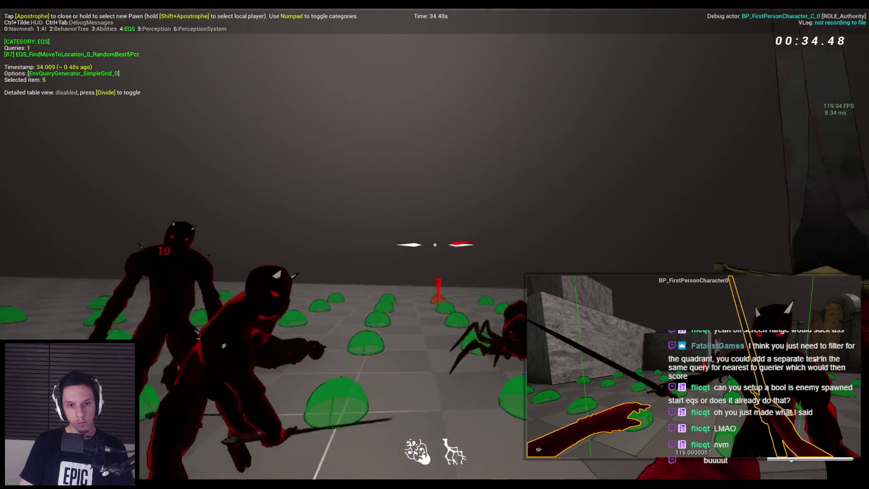
{"action": "left_click", "coordinate": [435, 245]}
{"action": "left_click", "coordinate": [435, 245]}
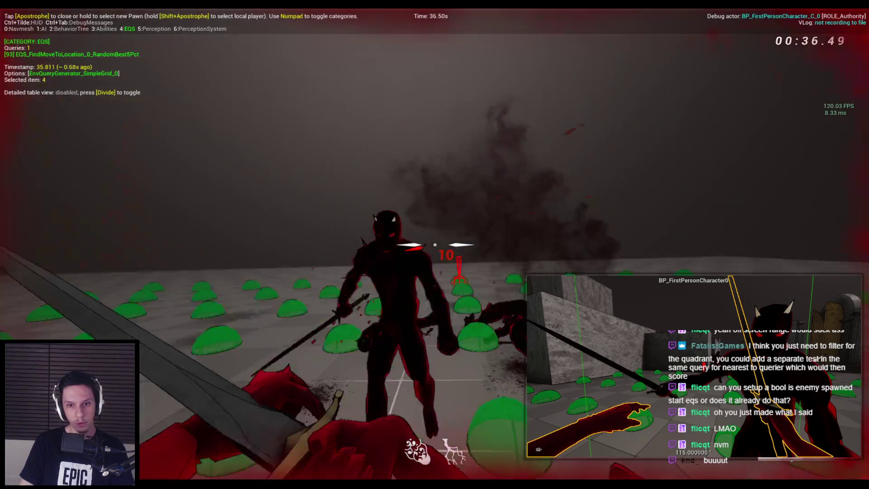
{"action": "left_click", "coordinate": [434, 244]}
{"action": "left_click", "coordinate": [435, 245]}
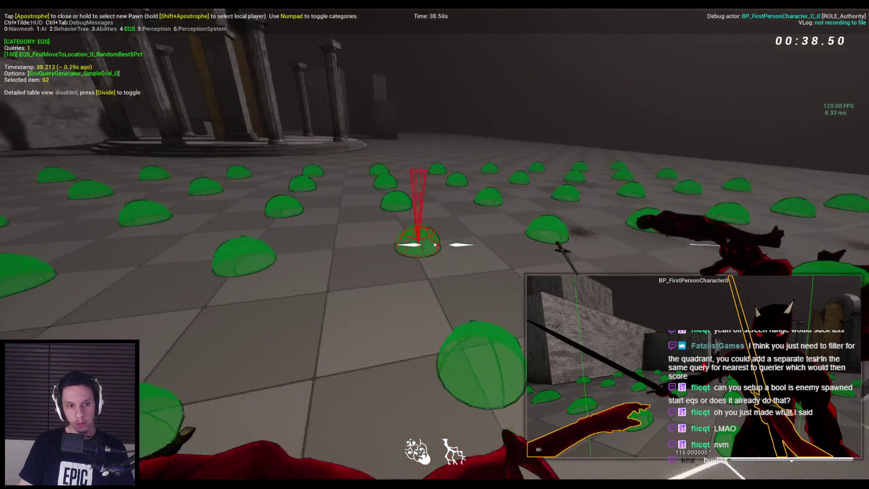
{"action": "left_click", "coordinate": [435, 244]}
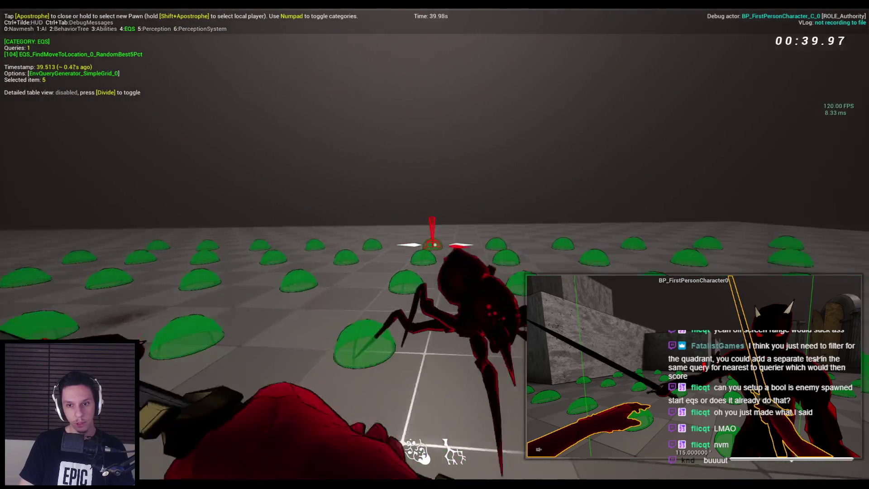
{"action": "left_click", "coordinate": [434, 244]}
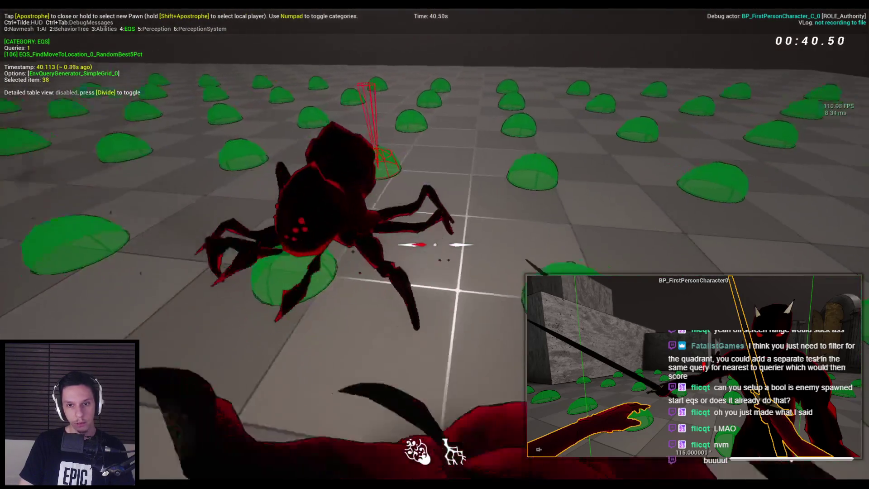
{"action": "left_click", "coordinate": [434, 245]}
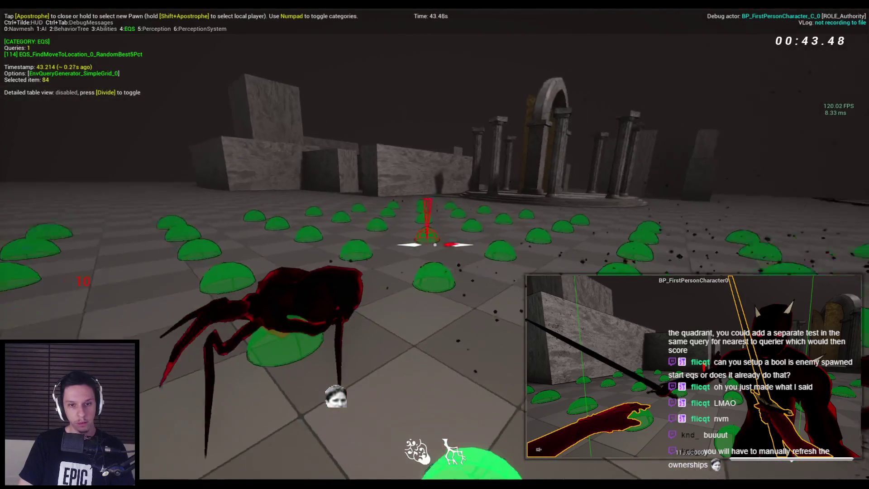
{"action": "left_click", "coordinate": [434, 244]}
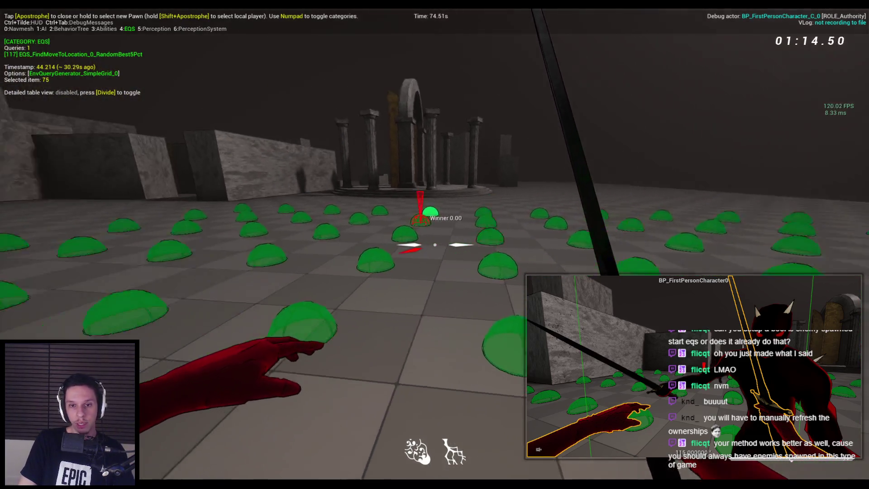
Step: Walk forward onto the red EQS marker and on toward the arches
{"action": "key", "text": "w"}
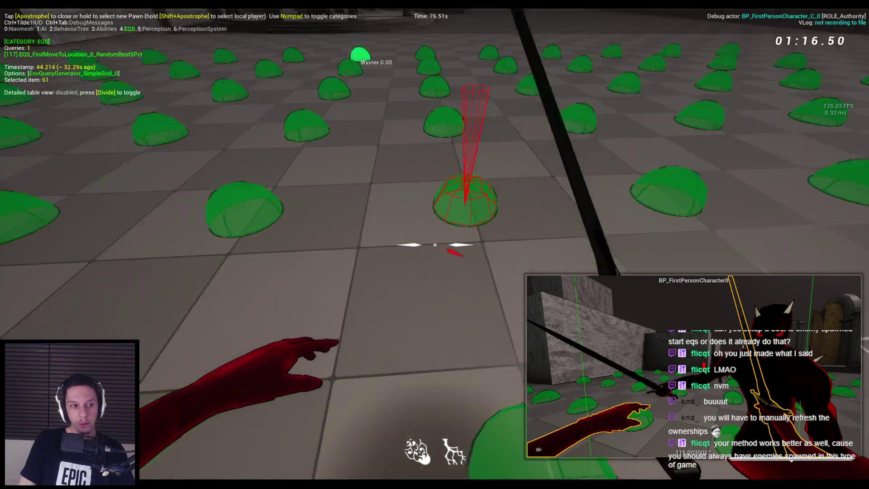
{"action": "key", "text": "w"}
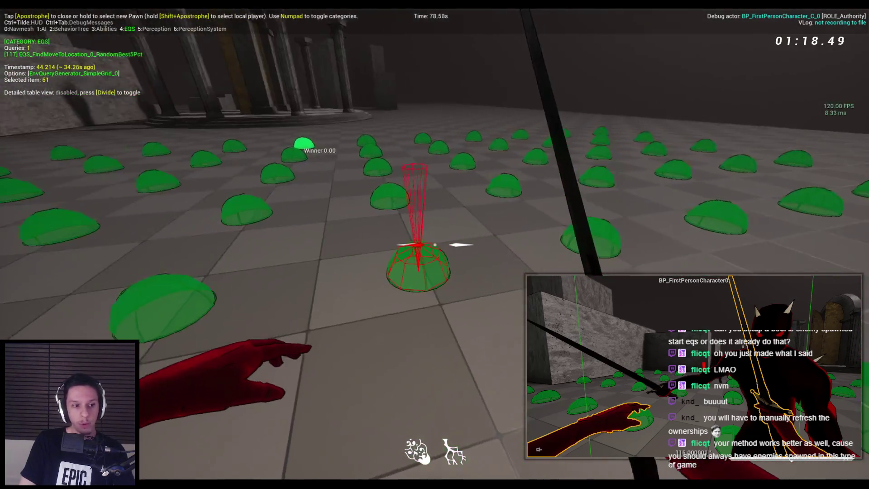
{"action": "key", "text": "w"}
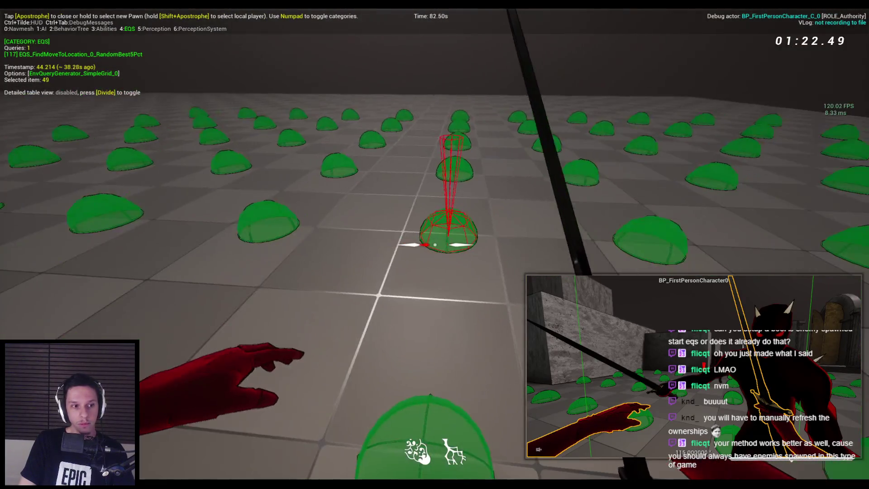
{"action": "key", "text": "w"}
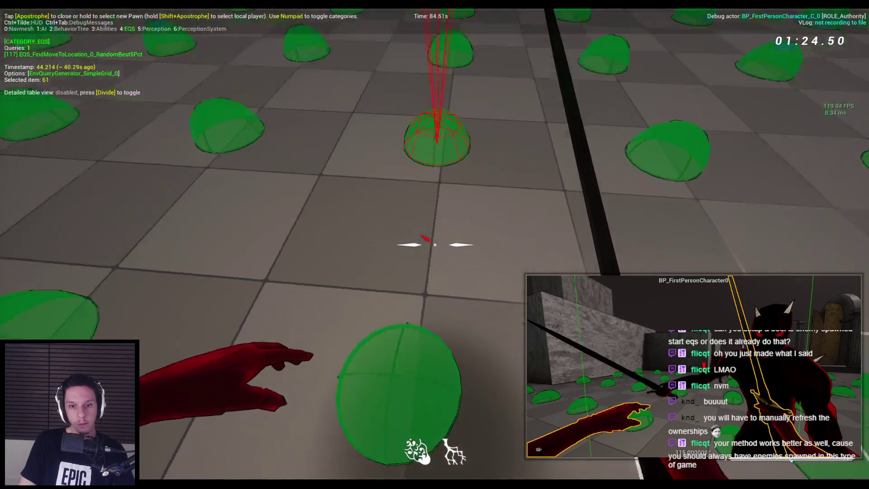
{"action": "key", "text": "w"}
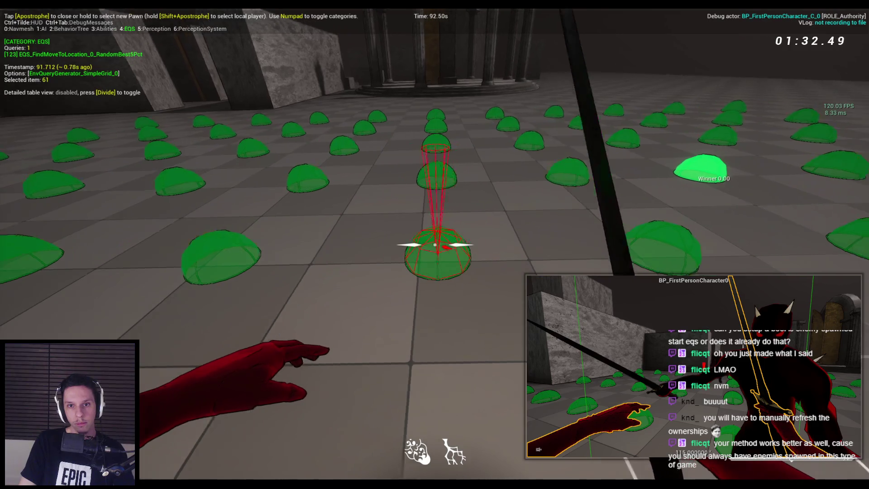
Step: Strafe right and back away to watch the marker update, then return to the blueprint
{"action": "key", "text": "d"}
{"action": "key", "text": "d"}
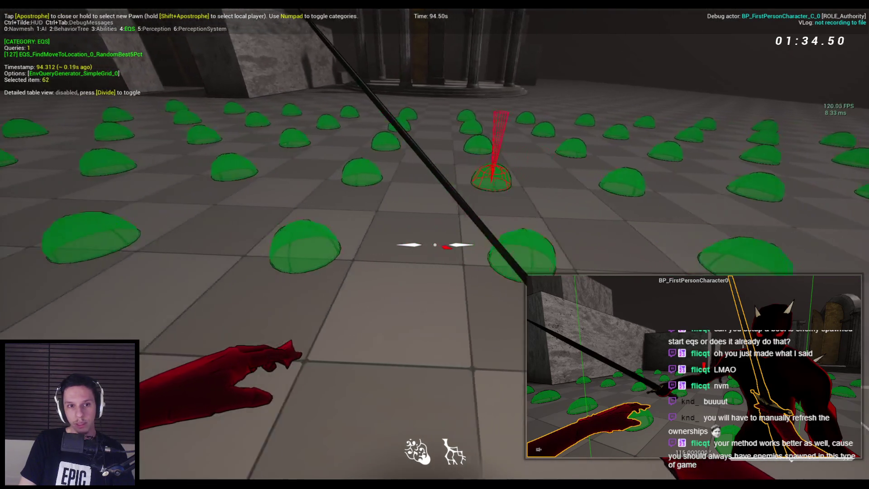
{"action": "key", "text": "d"}
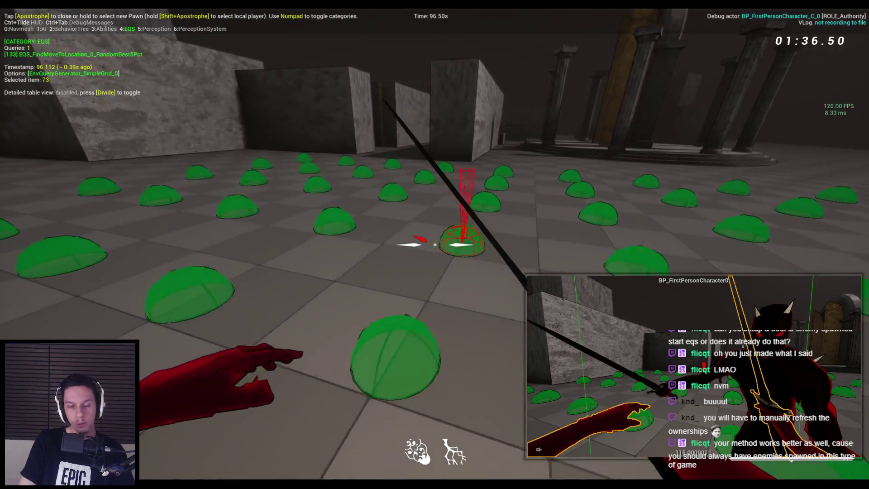
{"action": "key", "text": "d"}
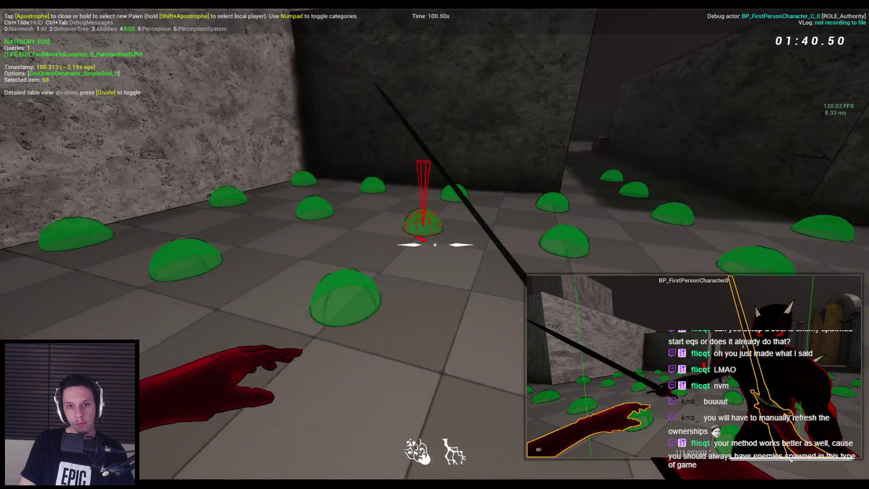
{"action": "key", "text": "s"}
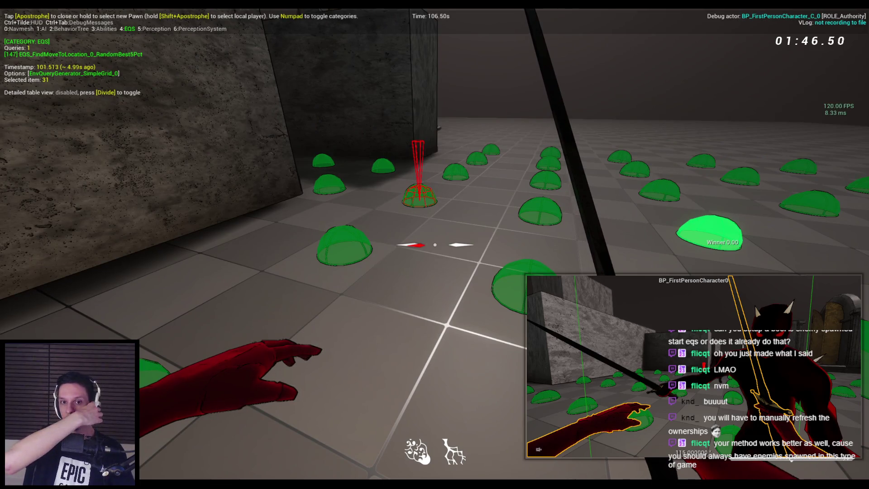
{"action": "key", "text": "w"}
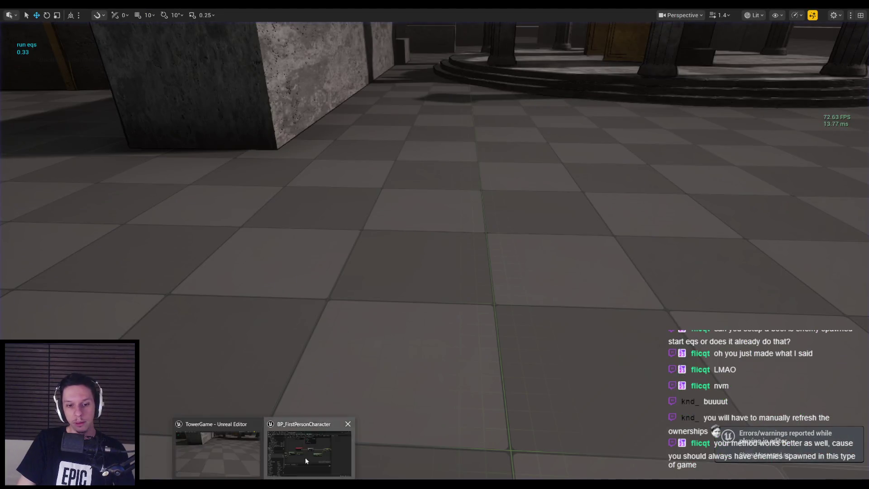
{"action": "left_click", "coordinate": [305, 457]}
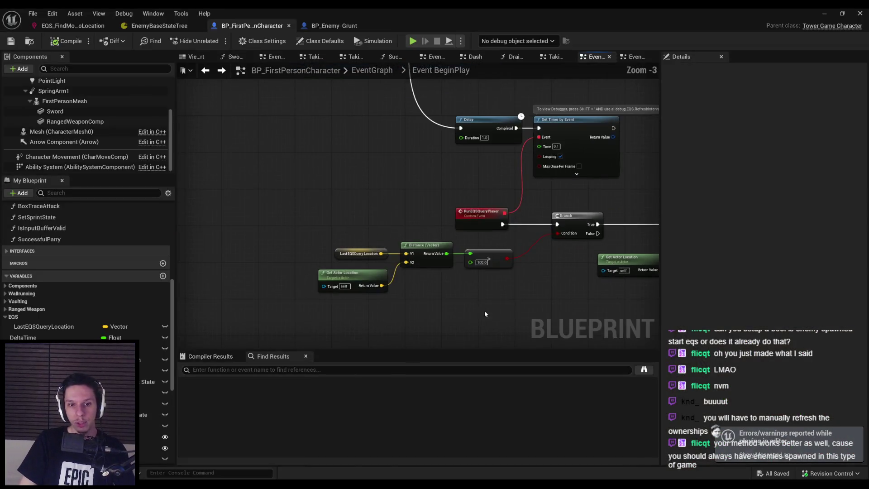
Step: Review the RunEQSQueryPlayer, comparison and Run EQS Query nodes, then save the blueprint
{"action": "scroll", "coordinate": [490, 305], "scroll_direction": "up", "scroll_amount": 1}
{"action": "scroll", "coordinate": [409, 319], "scroll_direction": "up", "scroll_amount": 1}
{"action": "left_click_drag", "start_coordinate": [428, 294], "coordinate": [357, 217]}
{"action": "left_click", "coordinate": [436, 306]}
{"action": "scroll", "coordinate": [436, 306], "scroll_direction": "down", "scroll_amount": 3}
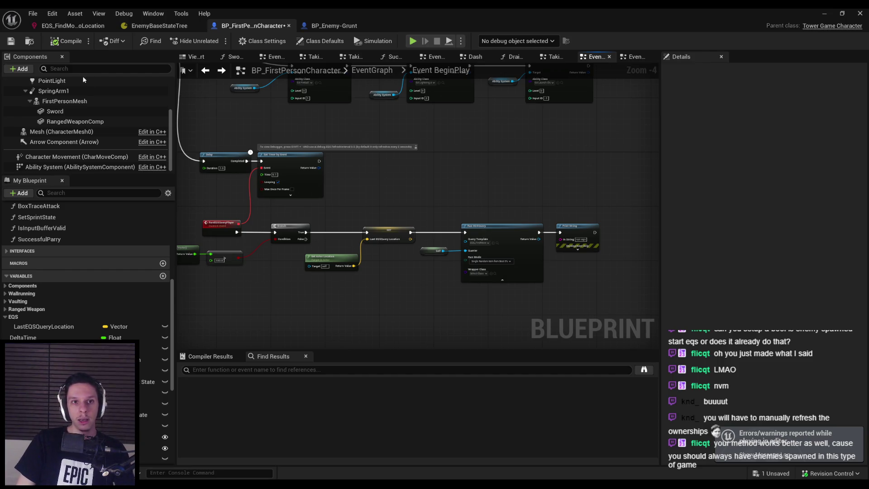
{"action": "left_click_drag", "start_coordinate": [418, 188], "coordinate": [340, 167]}
{"action": "key", "text": "ctrl+s"}
Step: Look over the Delay, Set Timer and Branch nodes, then minimize the Blueprint editor
{"action": "scroll", "coordinate": [512, 258], "scroll_direction": "up", "scroll_amount": 2}
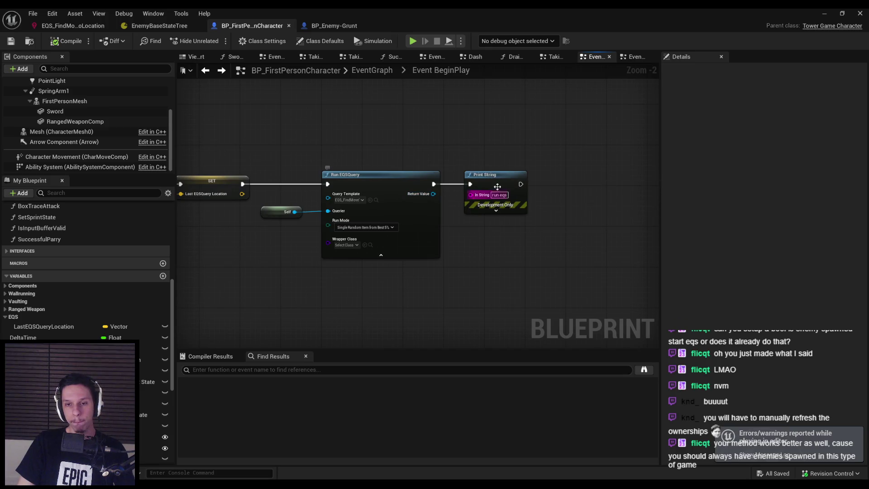
{"action": "scroll", "coordinate": [497, 210], "scroll_direction": "down", "scroll_amount": 2}
{"action": "left_click_drag", "start_coordinate": [300, 268], "coordinate": [509, 256]}
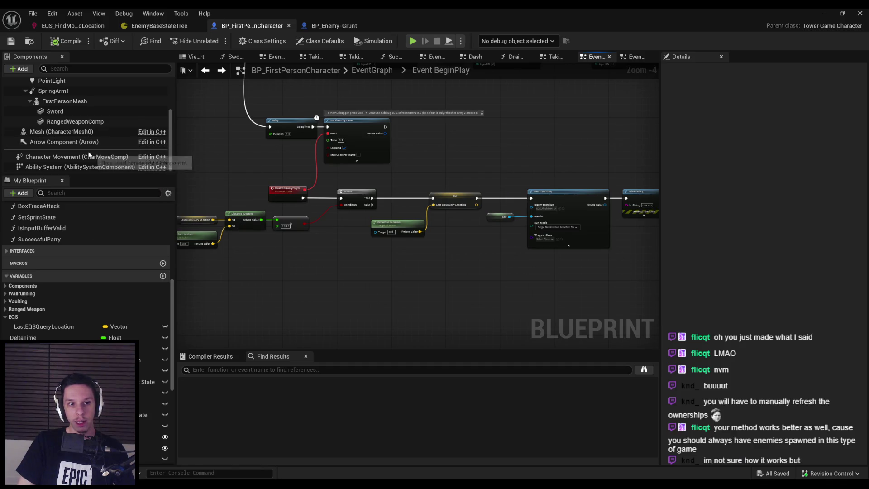
{"action": "scroll", "coordinate": [330, 240], "scroll_direction": "up", "scroll_amount": 1}
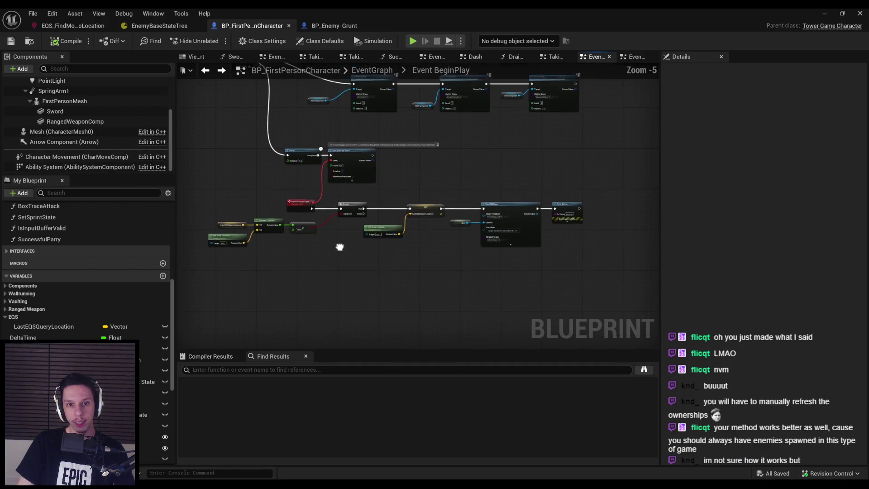
{"action": "scroll", "coordinate": [340, 246], "scroll_direction": "down", "scroll_amount": 1}
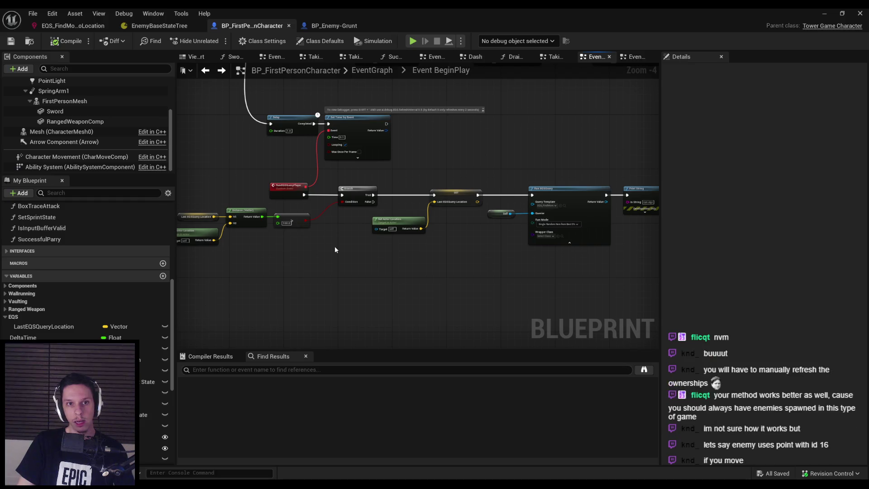
{"action": "left_click", "coordinate": [825, 13]}
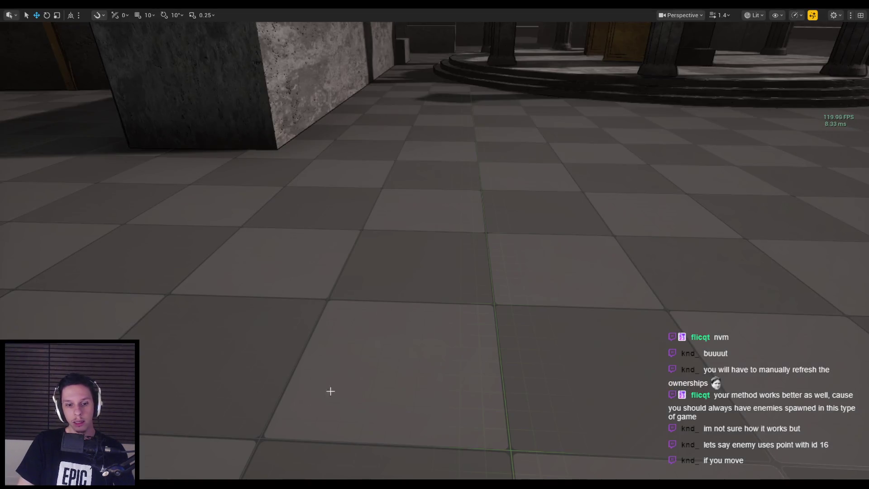
Step: Leave the character blueprint editor and fullscreen view, and show the Content Browser
{"action": "mouse_move", "coordinate": [264, 485]}
{"action": "left_click", "coordinate": [309, 450]}
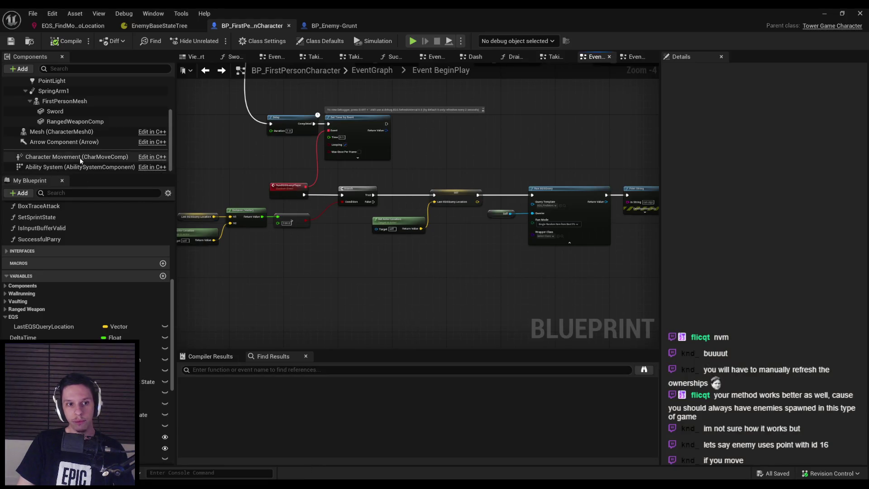
{"action": "left_click", "coordinate": [80, 157]}
{"action": "left_click", "coordinate": [50, 166]}
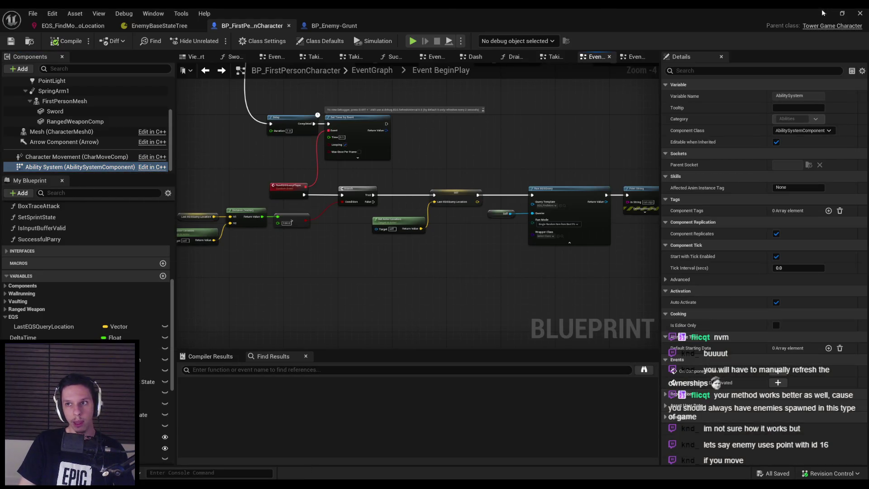
{"action": "left_click", "coordinate": [825, 13]}
{"action": "key", "text": "F11"}
{"action": "left_click", "coordinate": [35, 300]}
{"action": "left_click", "coordinate": [407, 421]}
Step: Open the Enemy folder in the Content Browser
{"action": "scroll", "coordinate": [450, 430], "scroll_direction": "down", "scroll_amount": 1}
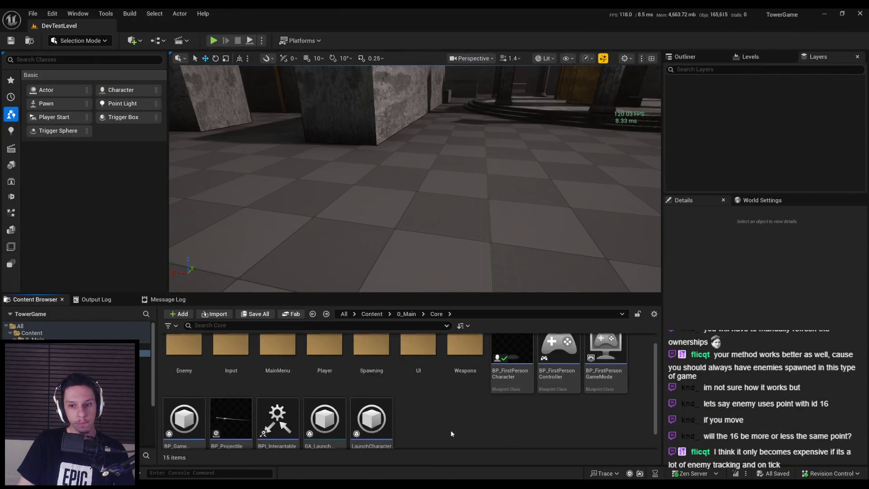
{"action": "scroll", "coordinate": [425, 419], "scroll_direction": "up", "scroll_amount": 1}
{"action": "scroll", "coordinate": [425, 419], "scroll_direction": "down", "scroll_amount": 1}
{"action": "scroll", "coordinate": [424, 418], "scroll_direction": "up", "scroll_amount": 1}
{"action": "left_click", "coordinate": [189, 379]}
{"action": "double_click", "coordinate": [189, 379]}
Step: Create an Actor Component blueprint named EnemyManagerComponent and open it for editing
{"action": "right_click", "coordinate": [517, 408]}
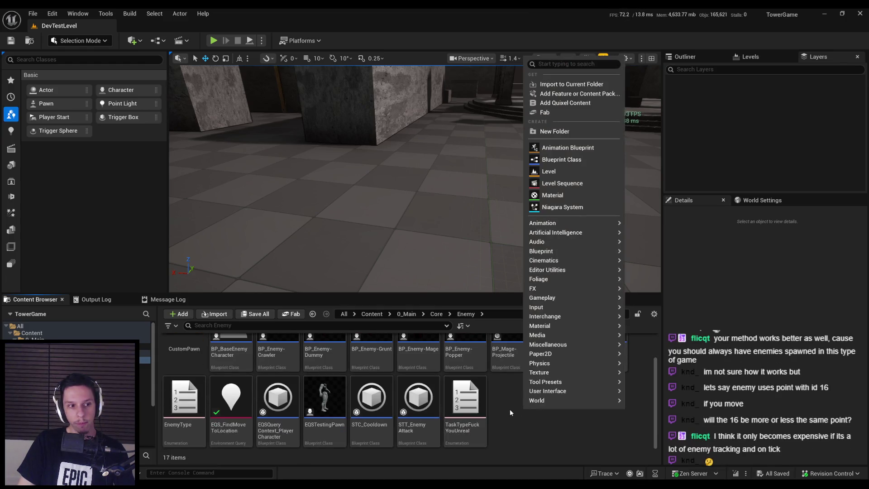
{"action": "left_click", "coordinate": [561, 160]}
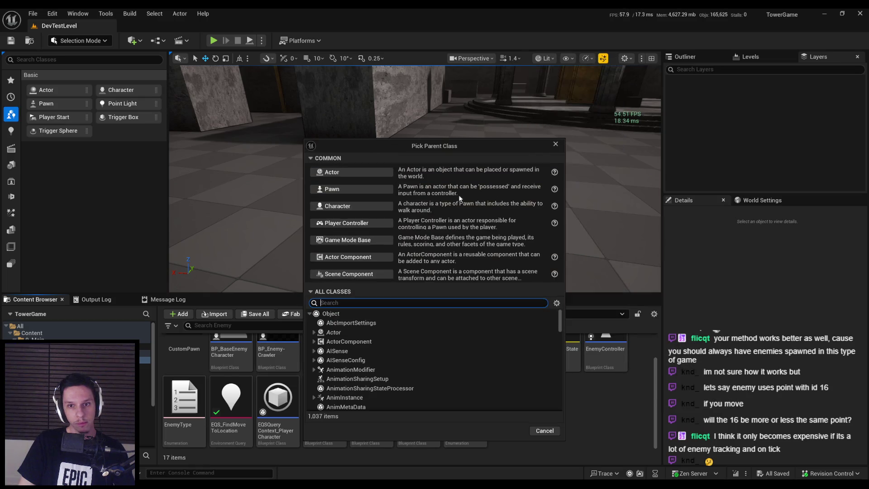
{"action": "left_click", "coordinate": [370, 257]}
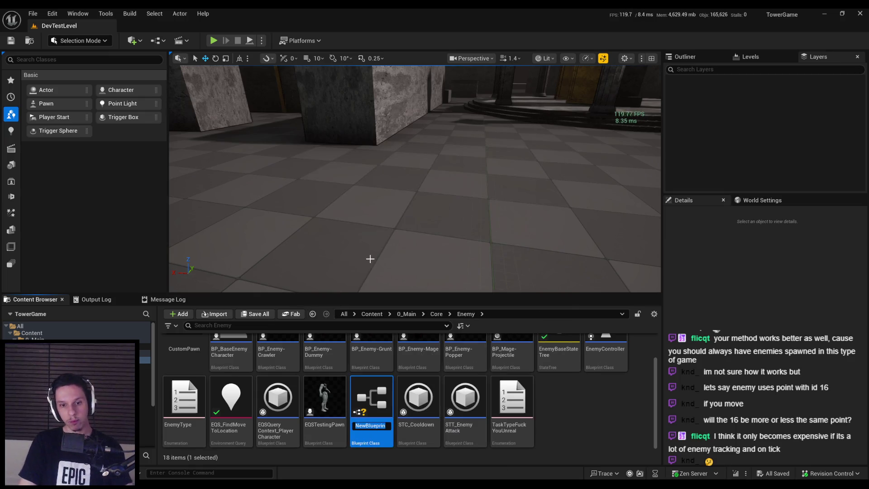
{"action": "type", "text": "B"}
{"action": "key", "text": "BackSpace"}
{"action": "key", "text": "BackSpace"}
{"action": "key", "text": "BackSpace"}
{"action": "type", "text": "EQS"}
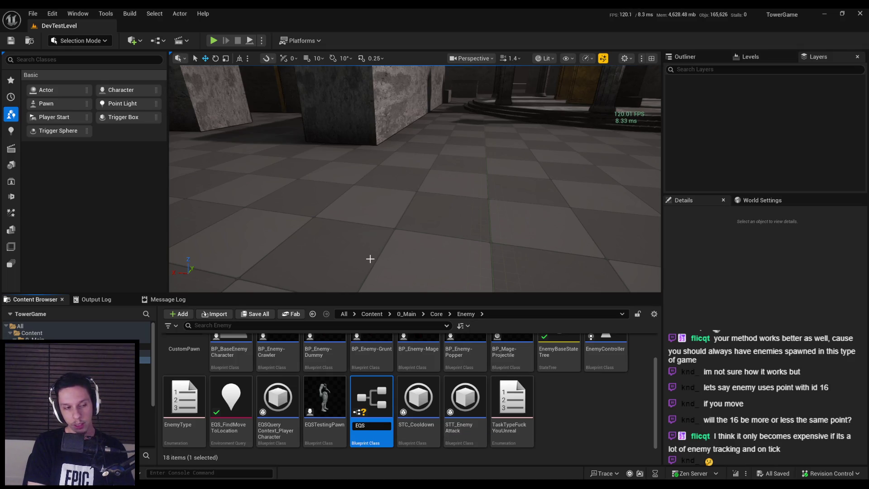
{"action": "key", "text": "BackSpace"}
{"action": "key", "text": "BackSpace"}
{"action": "type", "text": "Enemy"}
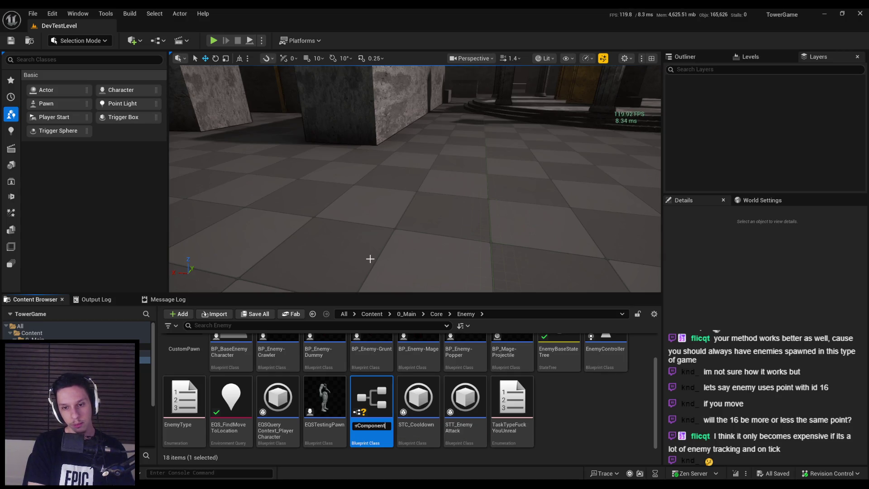
{"action": "key", "text": "Return"}
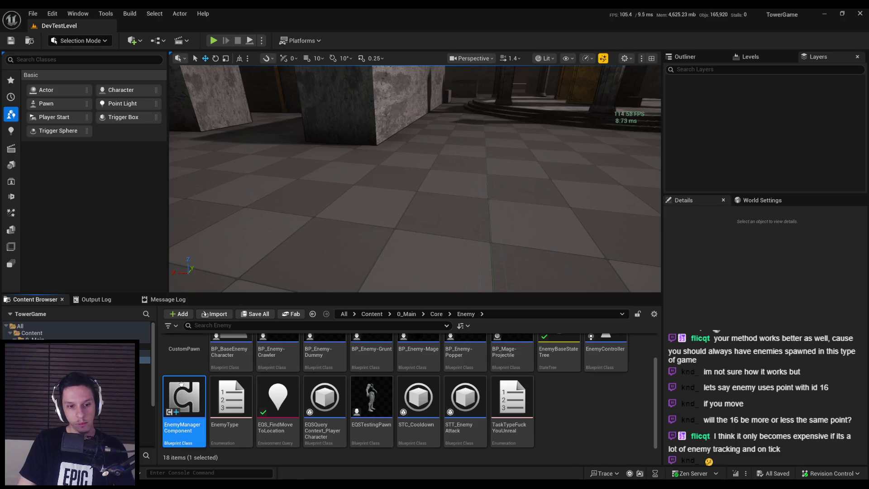
{"action": "double_click", "coordinate": [184, 400]}
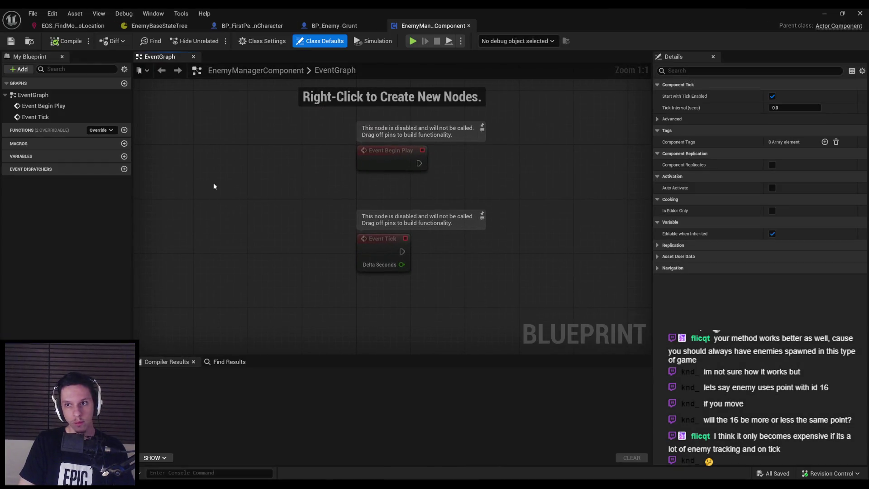
Step: Replace Event Tick with the EQS nodes from BP_FirstPersonCharacter, triggered from Begin Play via Set Timer
{"action": "left_click", "coordinate": [380, 259]}
{"action": "key", "text": "Delete"}
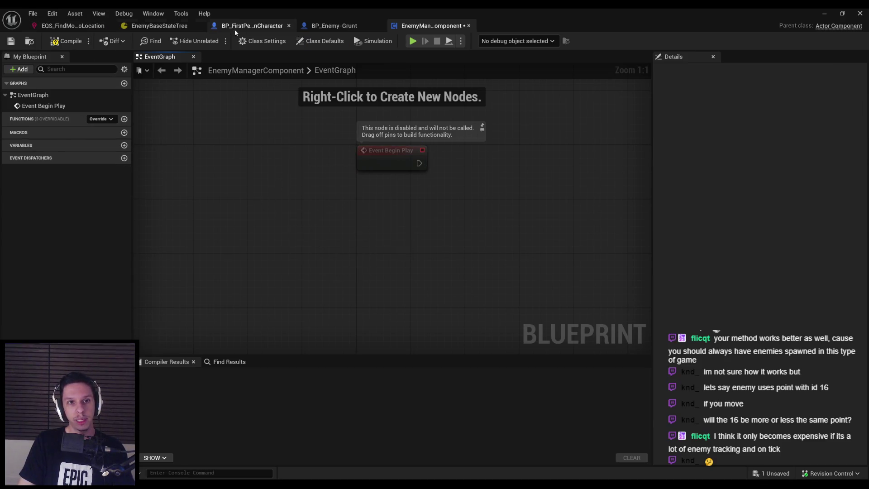
{"action": "left_click", "coordinate": [226, 27]}
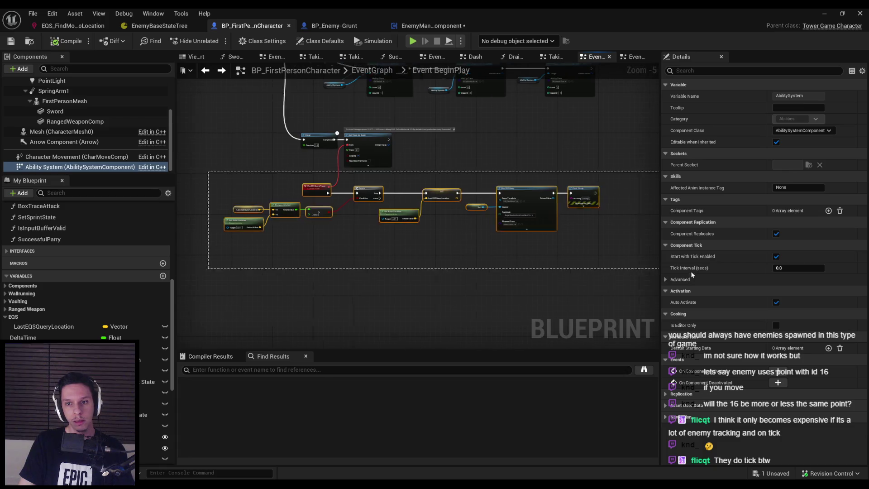
{"action": "left_click", "coordinate": [433, 26]}
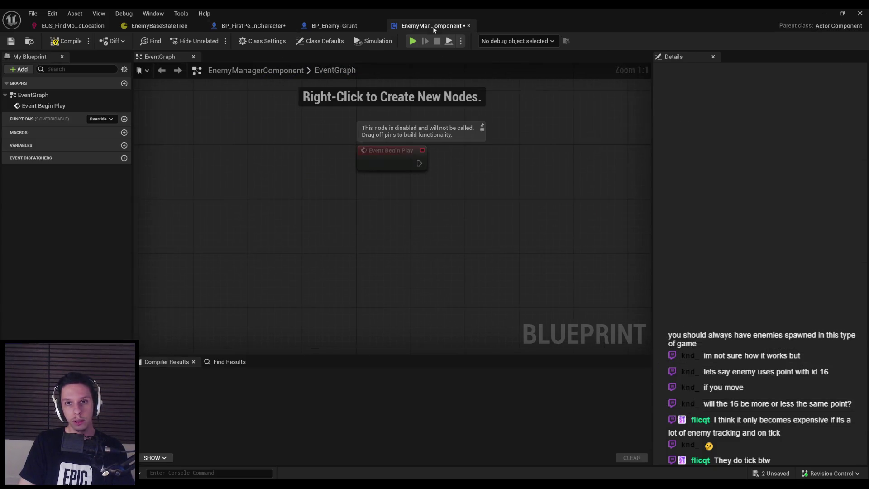
{"action": "key", "text": "ctrl+v"}
{"action": "mouse_move", "coordinate": [411, 351]}
{"action": "left_mouse_down"}
{"action": "mouse_move", "coordinate": [408, 232]}
{"action": "mouse_move", "coordinate": [453, 239]}
{"action": "left_mouse_up"}
{"action": "left_click_drag", "start_coordinate": [364, 238], "coordinate": [453, 225]}
Step: Create the missing LastEQSQueryLocation variable for the pasted nodes
{"action": "scroll", "coordinate": [336, 202], "scroll_direction": "down", "scroll_amount": 3}
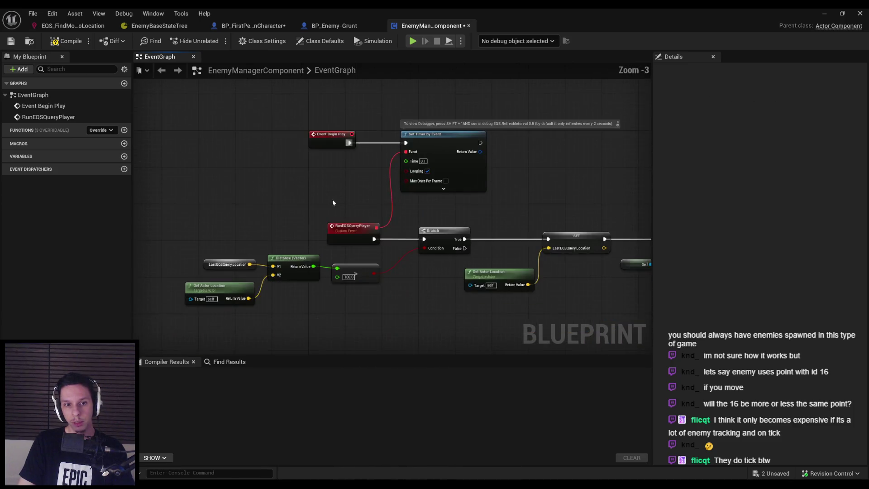
{"action": "scroll", "coordinate": [335, 202], "scroll_direction": "up", "scroll_amount": 2}
{"action": "right_click", "coordinate": [286, 232]}
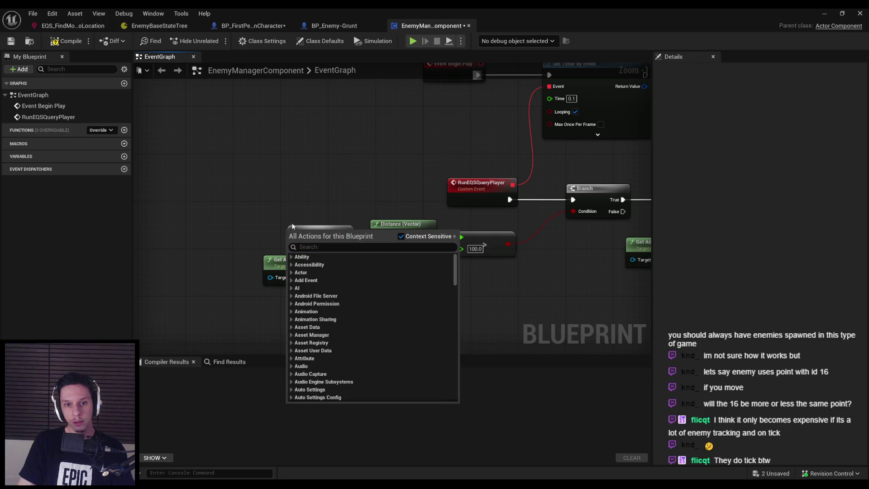
{"action": "right_click", "coordinate": [292, 232]}
{"action": "left_click", "coordinate": [317, 248]}
{"action": "scroll", "coordinate": [265, 277], "scroll_direction": "down", "scroll_amount": 2}
{"action": "left_click_drag", "start_coordinate": [266, 278], "coordinate": [336, 278]}
{"action": "mouse_move", "coordinate": [376, 211]}
{"action": "left_mouse_down"}
{"action": "mouse_move", "coordinate": [294, 237]}
{"action": "mouse_move", "coordinate": [150, 230]}
{"action": "left_mouse_up"}
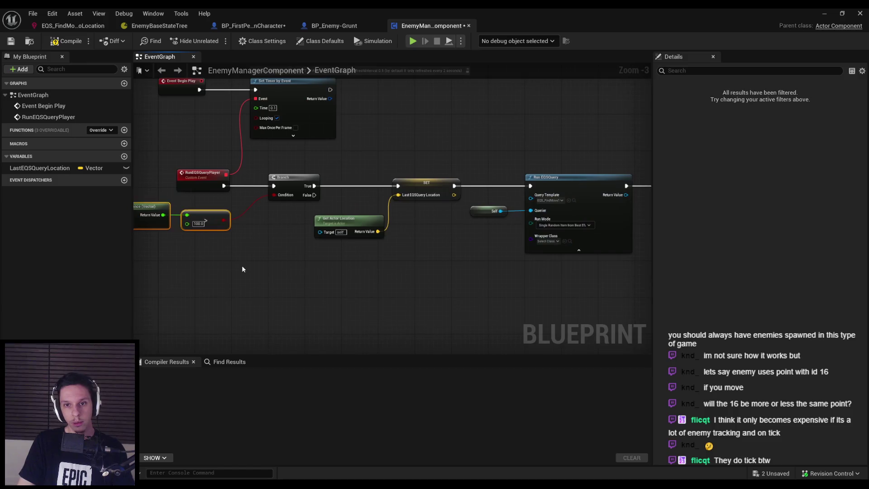
{"action": "left_click", "coordinate": [387, 274]}
{"action": "left_click_drag", "start_coordinate": [385, 274], "coordinate": [365, 247]}
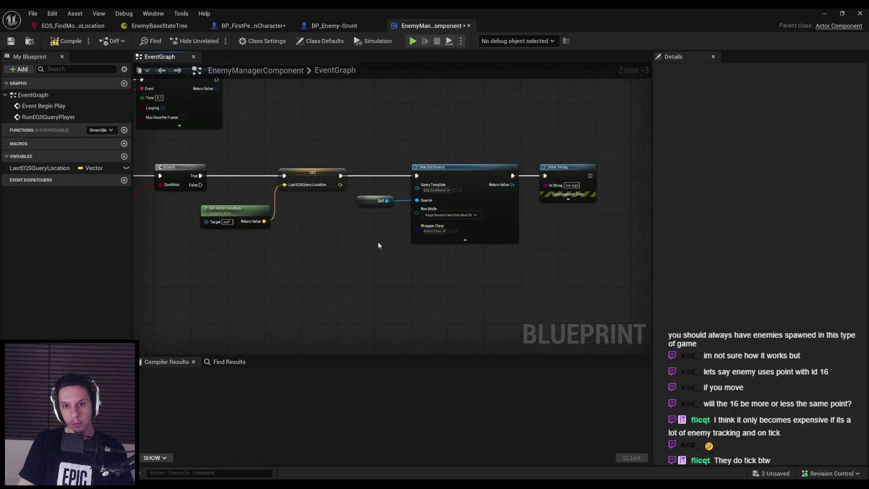
{"action": "scroll", "coordinate": [365, 247], "scroll_direction": "up", "scroll_amount": 1}
Step: Swap the Self querier for Get Owner on the Run EQSQuery node and compile
{"action": "left_click", "coordinate": [366, 199]}
{"action": "key", "text": "Delete"}
{"action": "left_click_drag", "start_coordinate": [420, 198], "coordinate": [335, 205]}
{"action": "type", "text": "owner"}
{"action": "left_click", "coordinate": [430, 250]}
{"action": "scroll", "coordinate": [336, 252], "scroll_direction": "down", "scroll_amount": 1}
{"action": "left_click", "coordinate": [68, 41]}
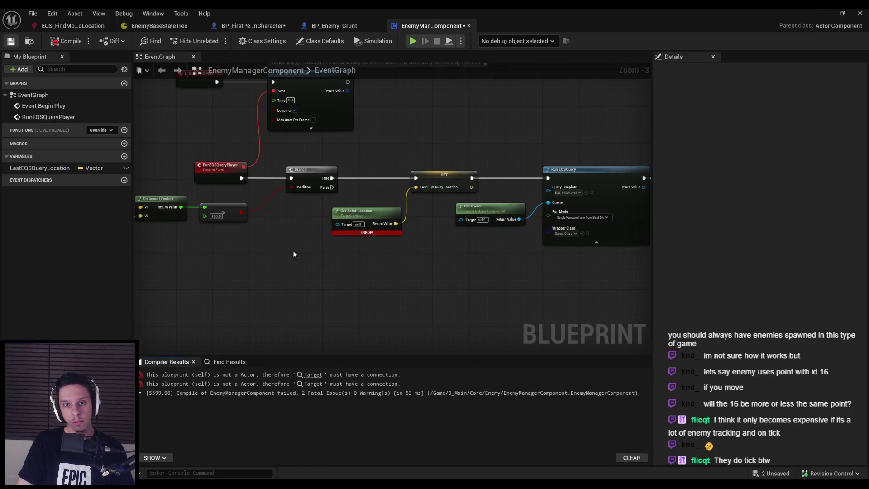
Step: Wire copies of Get Owner into both Get Actor Location Target pins
{"action": "left_click", "coordinate": [489, 209]}
{"action": "key", "text": "ctrl+c"}
{"action": "key", "text": "ctrl+v"}
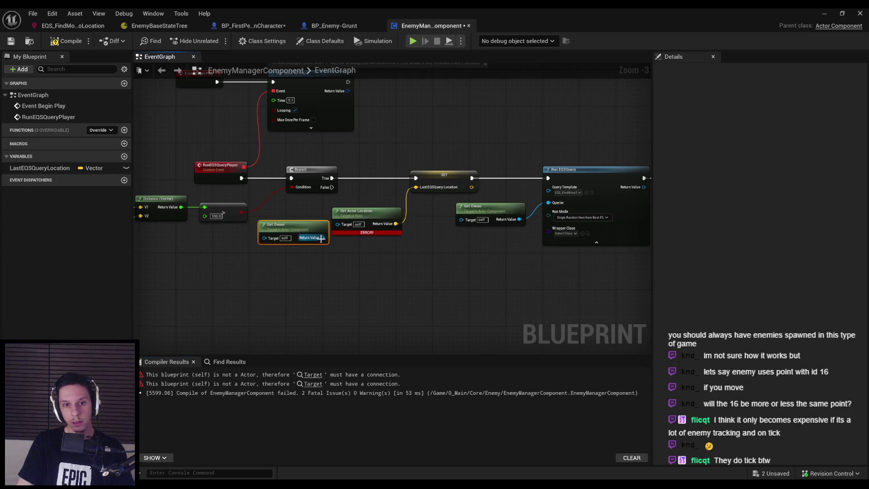
{"action": "left_click_drag", "start_coordinate": [353, 216], "coordinate": [363, 230]}
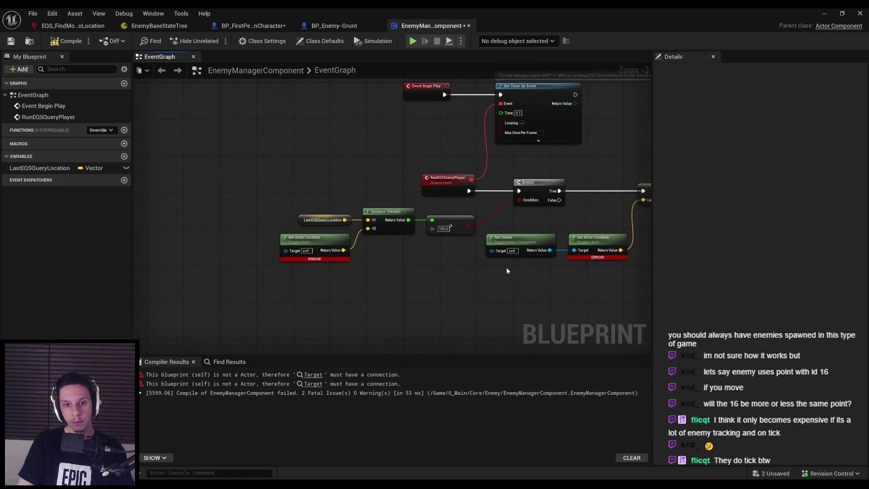
{"action": "left_click", "coordinate": [518, 243]}
{"action": "key", "text": "ctrl+c"}
{"action": "key", "text": "ctrl+v"}
{"action": "left_click_drag", "start_coordinate": [222, 238], "coordinate": [211, 236]}
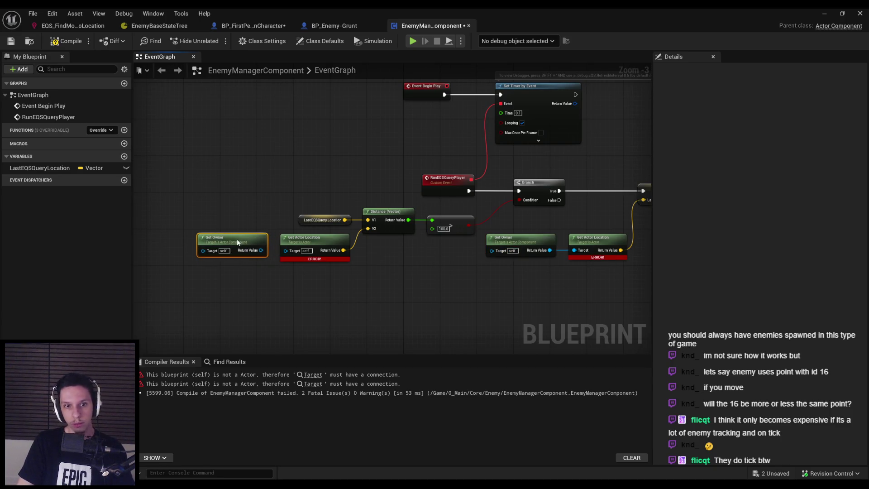
{"action": "mouse_move", "coordinate": [262, 250]}
{"action": "left_mouse_down"}
{"action": "mouse_move", "coordinate": [291, 253]}
{"action": "mouse_move", "coordinate": [321, 238]}
{"action": "left_mouse_up"}
{"action": "key", "text": "Escape"}
Step: Recompile EnemyManagerComponent, line up the nodes, and save it
{"action": "key", "text": "F7"}
{"action": "left_click_drag", "start_coordinate": [221, 237], "coordinate": [230, 237]}
{"action": "left_click", "coordinate": [271, 297]}
{"action": "key", "text": "ctrl+s"}
{"action": "mouse_move", "coordinate": [276, 131]}
{"action": "left_mouse_down"}
{"action": "mouse_move", "coordinate": [305, 165]}
{"action": "mouse_move", "coordinate": [245, 155]}
{"action": "left_mouse_up"}
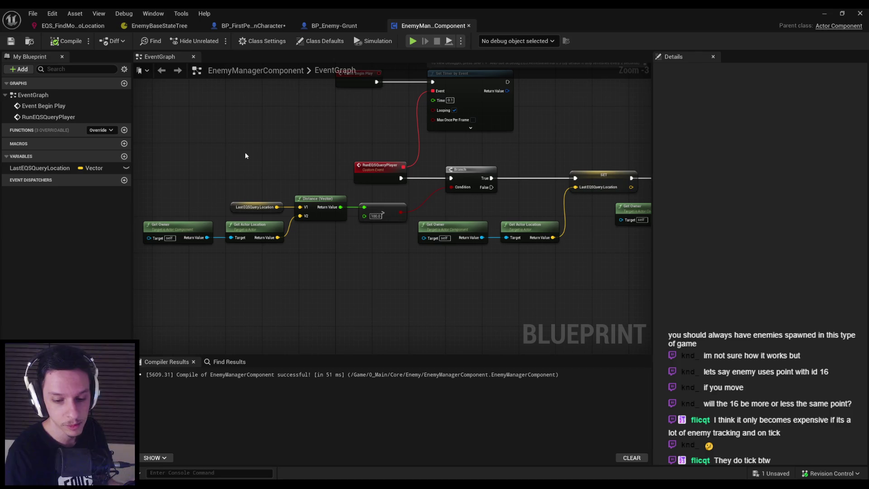
Step: In BP_FirstPersonCharacter, delete the leftover Delay node and the Sequence's Then 4 pin, then compile
{"action": "left_click", "coordinate": [250, 26]}
{"action": "key", "text": "ctrl+s"}
{"action": "key", "text": "Delete"}
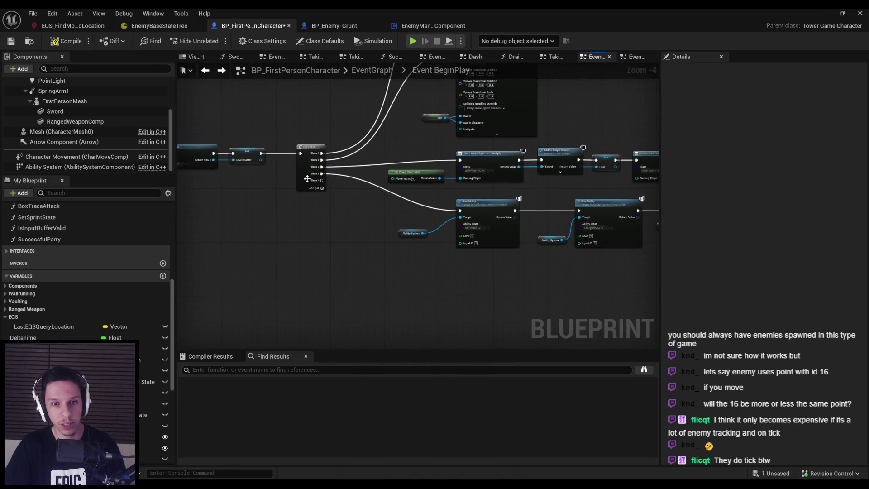
{"action": "right_click", "coordinate": [322, 180]}
{"action": "left_click", "coordinate": [344, 229]}
{"action": "left_click", "coordinate": [300, 244]}
{"action": "key", "text": "F7"}
Step: Delete the EQS variables from the character, then compile and save
{"action": "left_click", "coordinate": [41, 326]}
{"action": "key", "text": "Delete"}
{"action": "scroll", "coordinate": [39, 333], "scroll_direction": "down", "scroll_amount": 5}
{"action": "scroll", "coordinate": [39, 332], "scroll_direction": "down", "scroll_amount": 2}
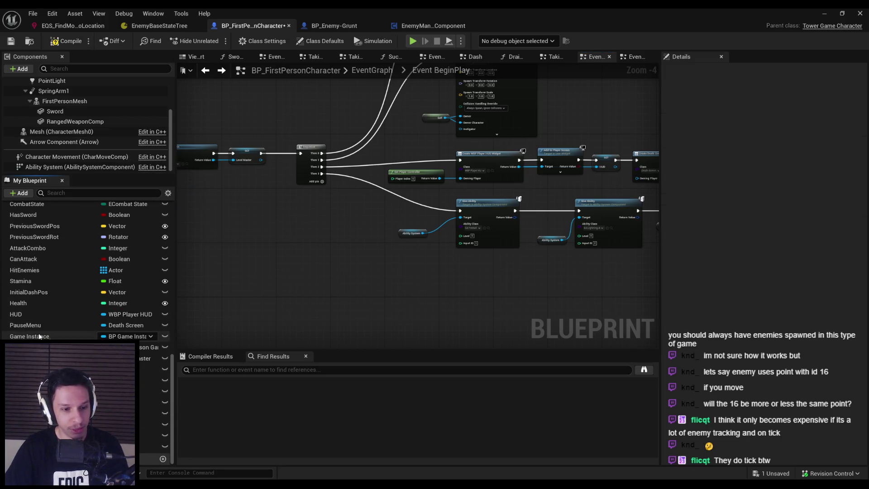
{"action": "left_click", "coordinate": [67, 40]}
{"action": "left_click", "coordinate": [11, 42]}
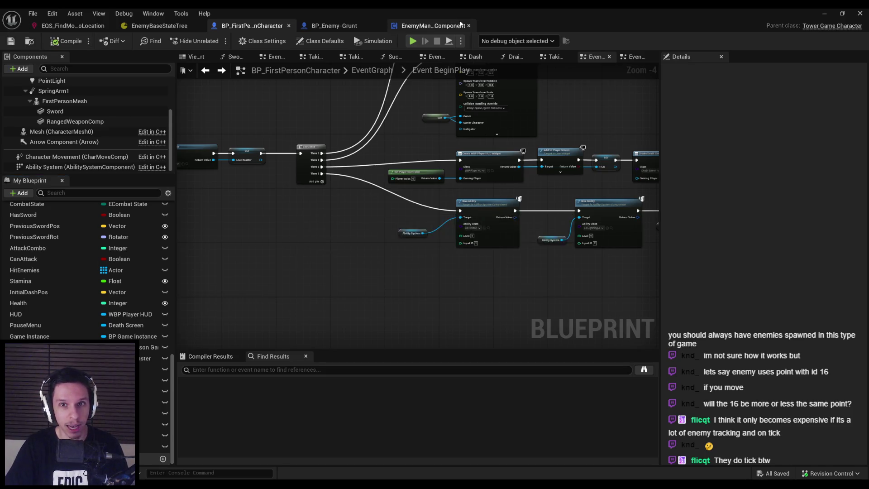
Step: Add an EnemyManagerComponent to the character, save, and return to the component's graph
{"action": "left_click", "coordinate": [430, 25]}
{"action": "left_click", "coordinate": [249, 26]}
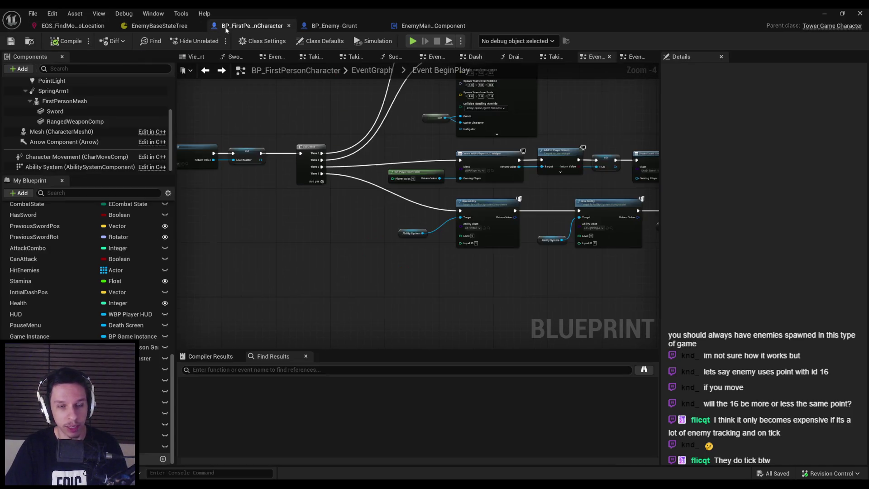
{"action": "left_click", "coordinate": [19, 68]}
{"action": "type", "text": "manager"}
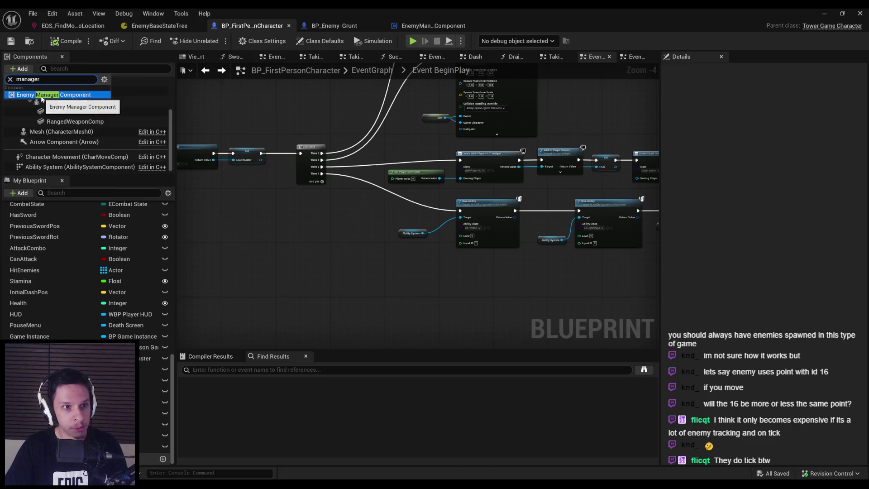
{"action": "left_click", "coordinate": [41, 102]}
{"action": "left_click", "coordinate": [12, 41]}
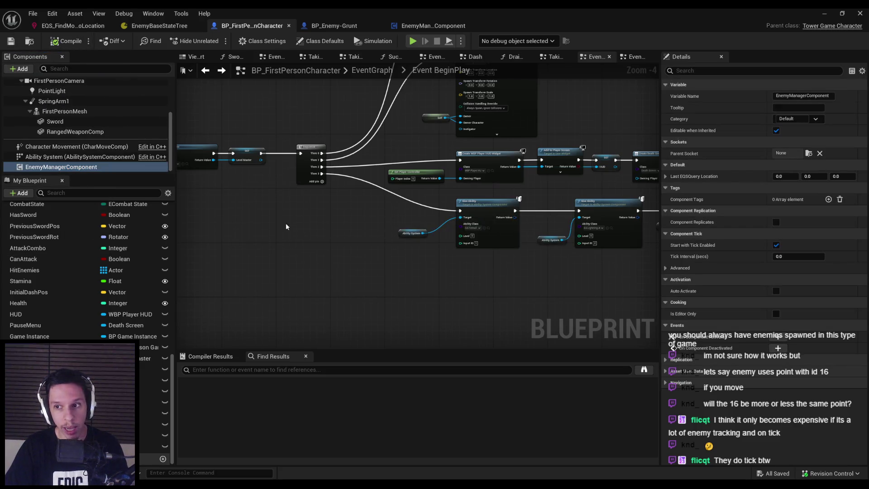
{"action": "scroll", "coordinate": [198, 145], "scroll_direction": "down", "scroll_amount": 1}
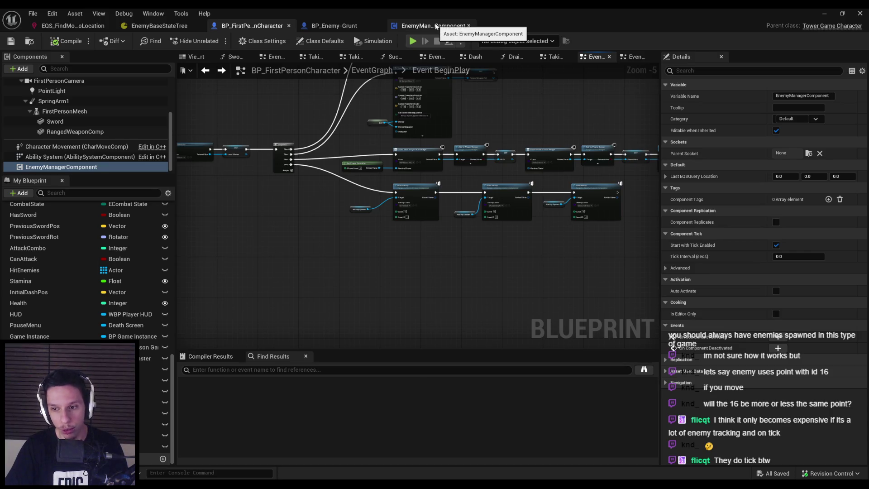
{"action": "left_click", "coordinate": [441, 26]}
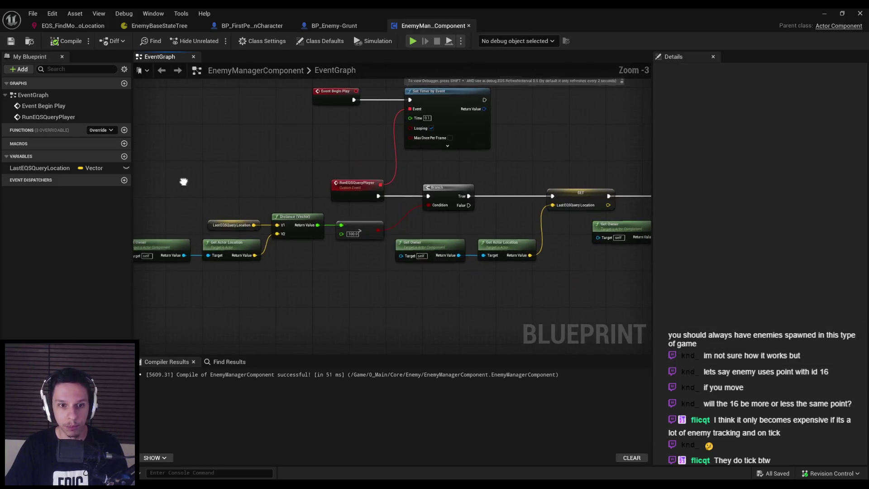
Step: Shift all graph nodes slightly left and save the component
{"action": "scroll", "coordinate": [290, 207], "scroll_direction": "down", "scroll_amount": 1}
{"action": "key", "text": "ctrl+a"}
{"action": "scroll", "coordinate": [272, 175], "scroll_direction": "up", "scroll_amount": 2}
{"action": "left_click_drag", "start_coordinate": [273, 174], "coordinate": [268, 174]}
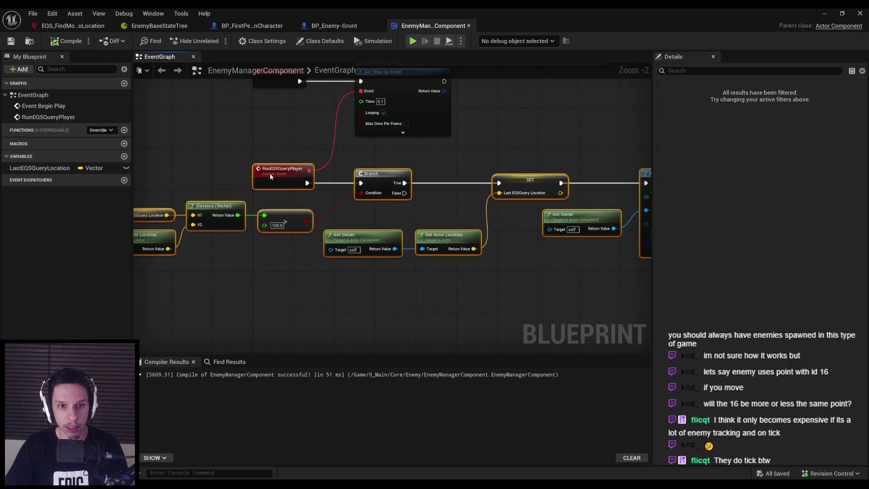
{"action": "left_click", "coordinate": [194, 136]}
{"action": "key", "text": "ctrl+s"}
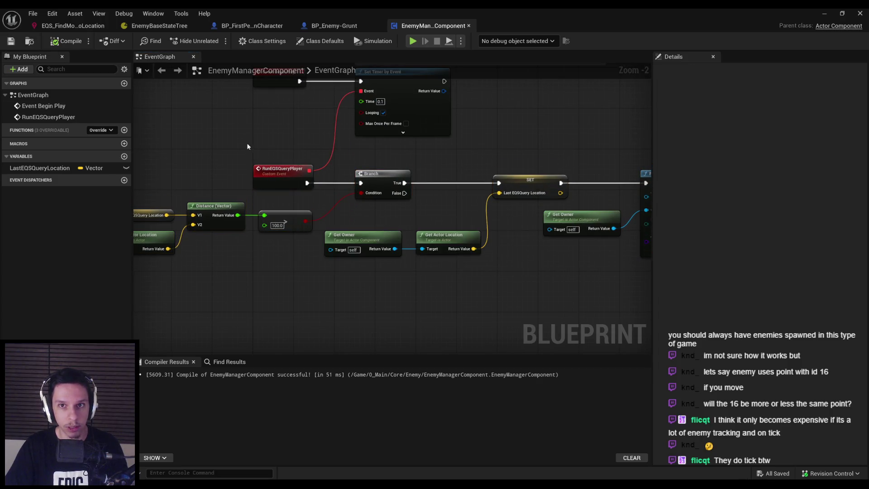
{"action": "scroll", "coordinate": [360, 191], "scroll_direction": "down", "scroll_amount": 3}
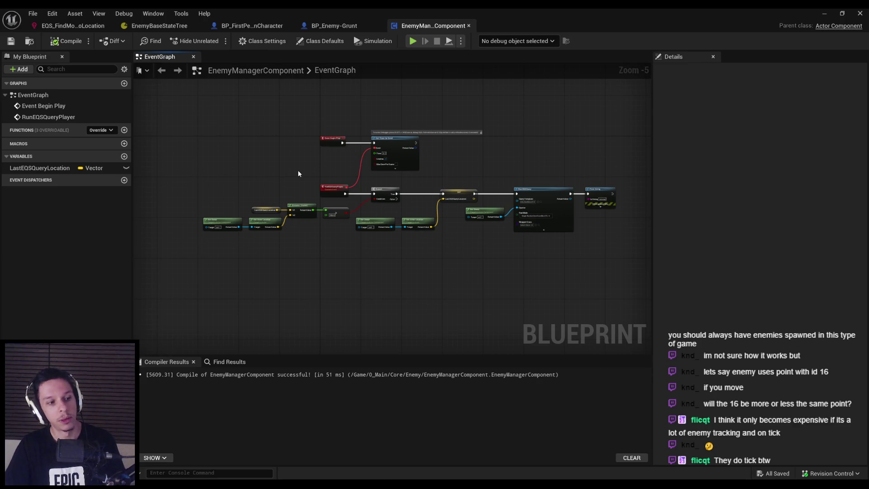
{"action": "scroll", "coordinate": [298, 174], "scroll_direction": "up", "scroll_amount": 5}
{"action": "scroll", "coordinate": [297, 197], "scroll_direction": "down", "scroll_amount": 3}
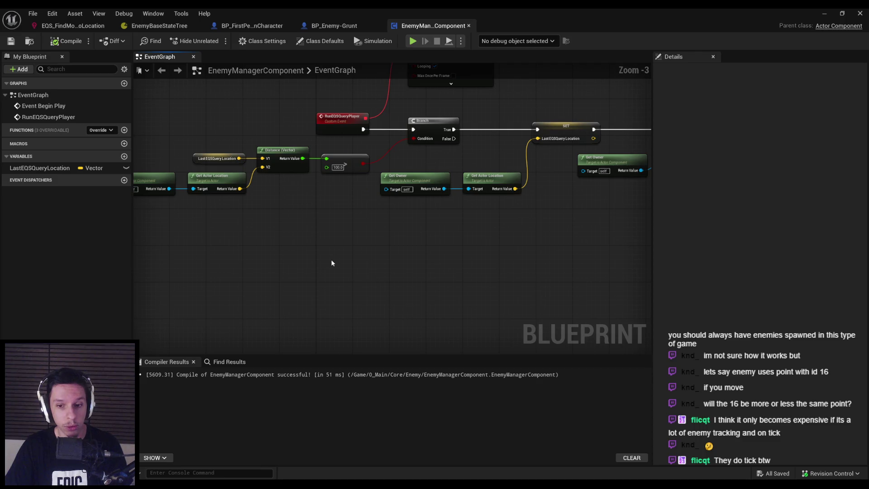
Step: Add a Get Player Character node, undoing an accidental Clear Morph Targets node
{"action": "right_click", "coordinate": [328, 254]}
{"action": "type", "text": "get player chara"}
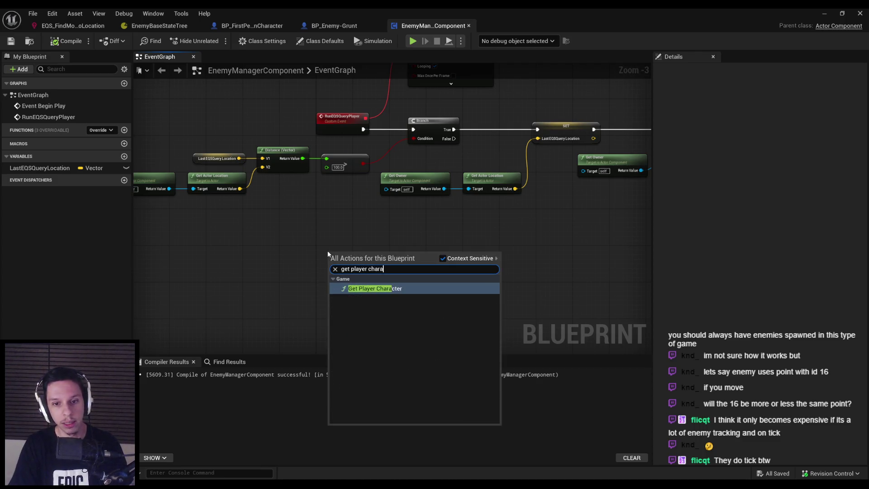
{"action": "key", "text": "Return"}
{"action": "scroll", "coordinate": [424, 270], "scroll_direction": "up", "scroll_amount": 3}
{"action": "left_click_drag", "start_coordinate": [424, 271], "coordinate": [426, 268]}
{"action": "type", "text": "get component"}
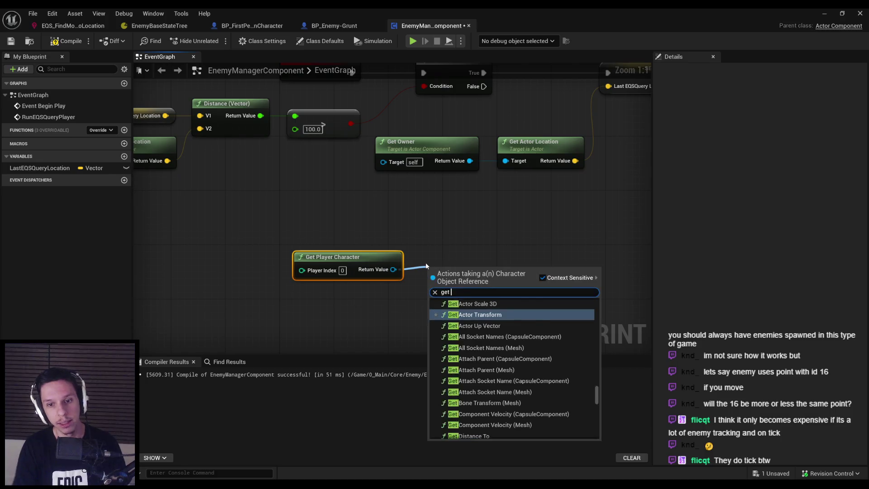
{"action": "scroll", "coordinate": [498, 338], "scroll_direction": "up", "scroll_amount": 3}
{"action": "scroll", "coordinate": [498, 338], "scroll_direction": "up", "scroll_amount": 5}
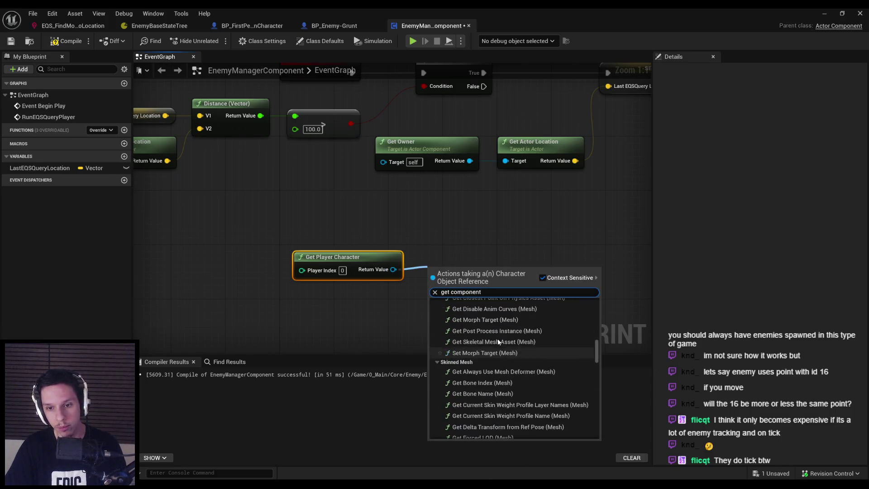
{"action": "left_click", "coordinate": [498, 339]}
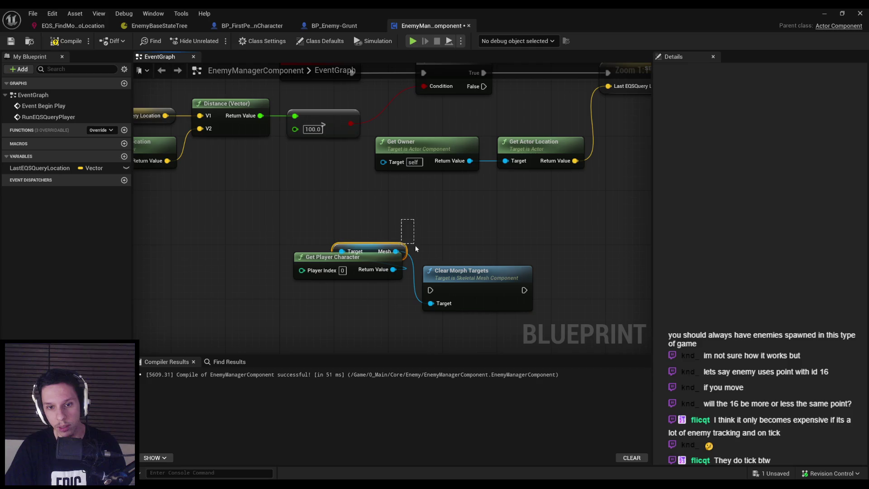
{"action": "key", "text": "ctrl+z"}
Step: Attach a Get Component by Class node set to Enemy Manager to the player character
{"action": "left_click_drag", "start_coordinate": [394, 270], "coordinate": [433, 270]}
{"action": "type", "text": "get component"}
{"action": "scroll", "coordinate": [604, 341], "scroll_direction": "down", "scroll_amount": 5}
{"action": "left_click_drag", "start_coordinate": [604, 344], "coordinate": [603, 307]}
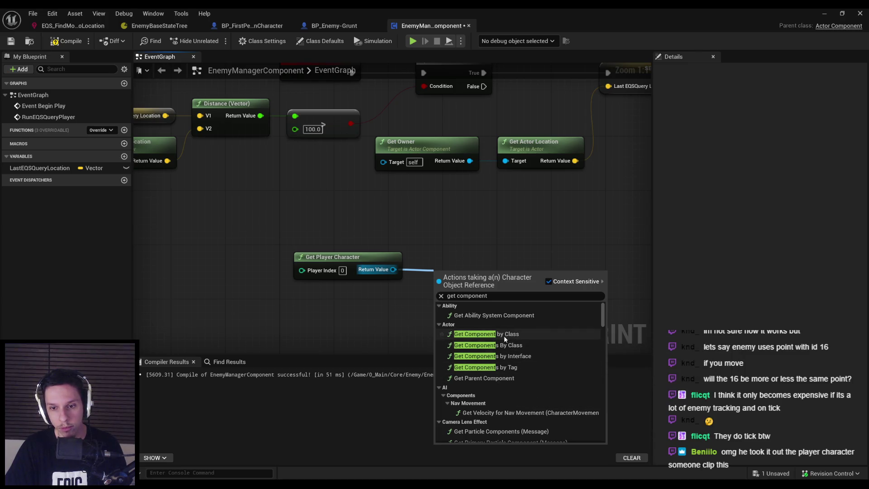
{"action": "left_click", "coordinate": [498, 334]}
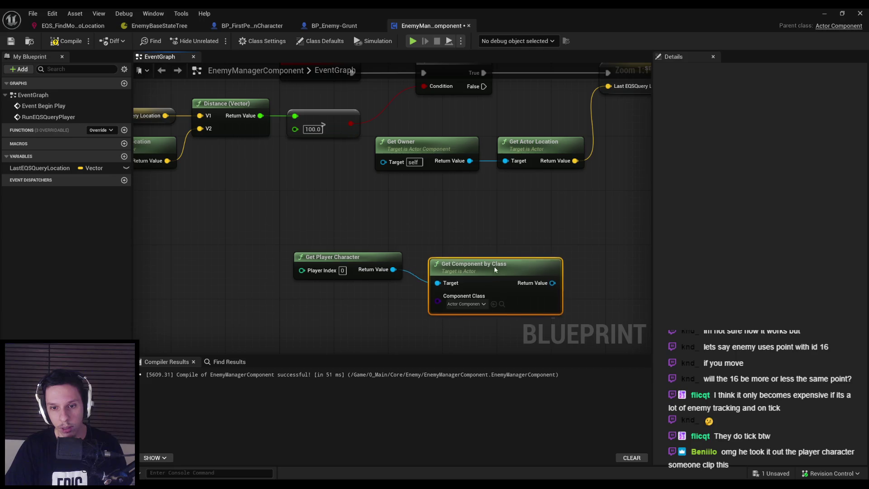
{"action": "left_click", "coordinate": [466, 297]}
{"action": "type", "text": "enemy mana"}
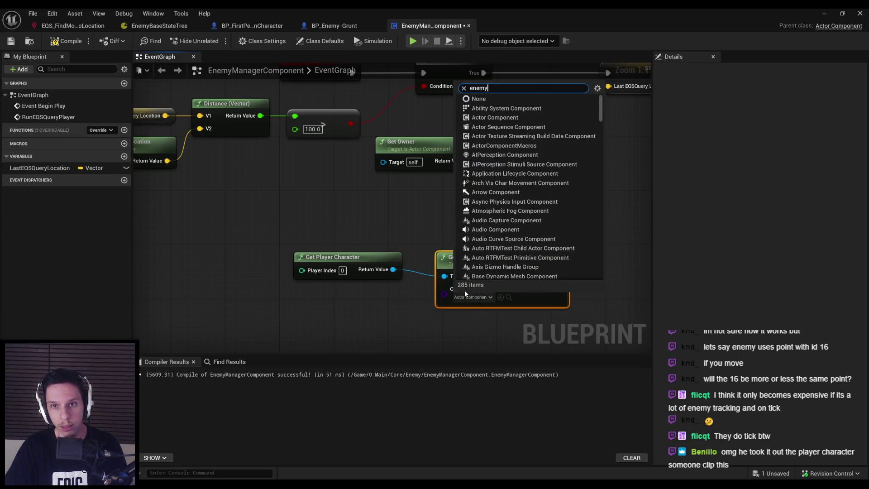
{"action": "left_click", "coordinate": [489, 330]}
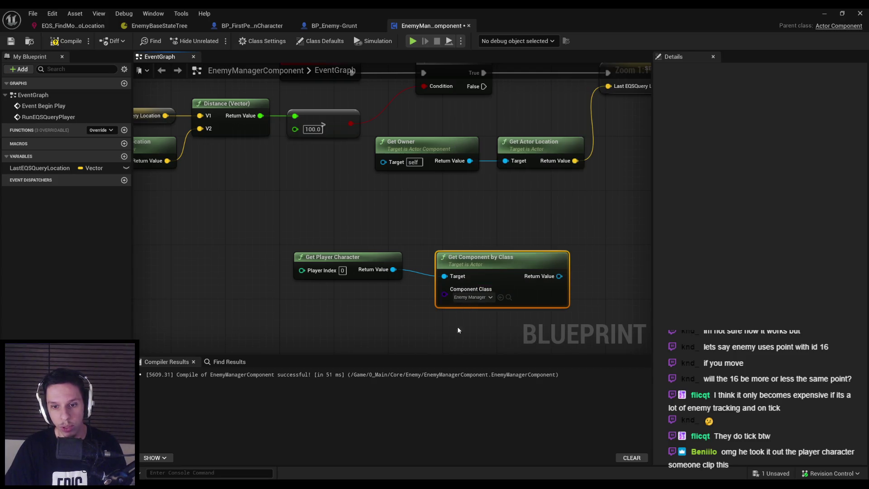
{"action": "left_click_drag", "start_coordinate": [335, 257], "coordinate": [335, 263]}
{"action": "scroll", "coordinate": [558, 276], "scroll_direction": "down", "scroll_amount": 1}
{"action": "mouse_move", "coordinate": [559, 276]}
{"action": "left_mouse_down"}
{"action": "mouse_move", "coordinate": [504, 262]}
{"action": "mouse_move", "coordinate": [423, 306]}
{"action": "left_mouse_up"}
{"action": "left_click_drag", "start_coordinate": [350, 256], "coordinate": [344, 257]}
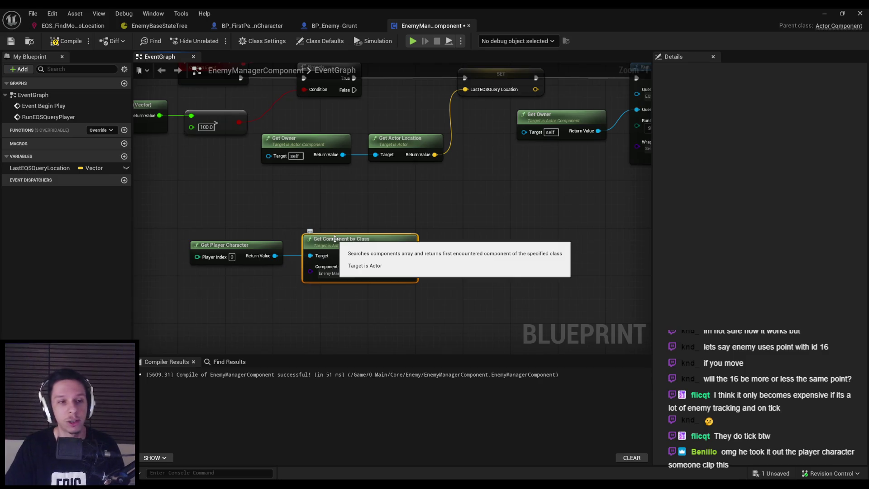
Step: Delete the two trial nodes, then recompile and save EnemyManagerComponent
{"action": "key", "text": "F7"}
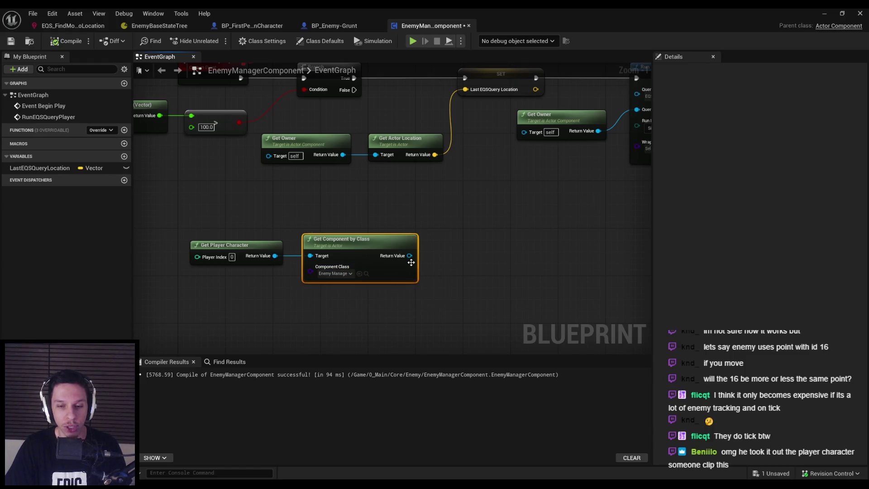
{"action": "left_click", "coordinate": [226, 244], "text": "ctrl"}
{"action": "key", "text": "Delete"}
{"action": "left_click", "coordinate": [63, 41]}
{"action": "left_click", "coordinate": [11, 41]}
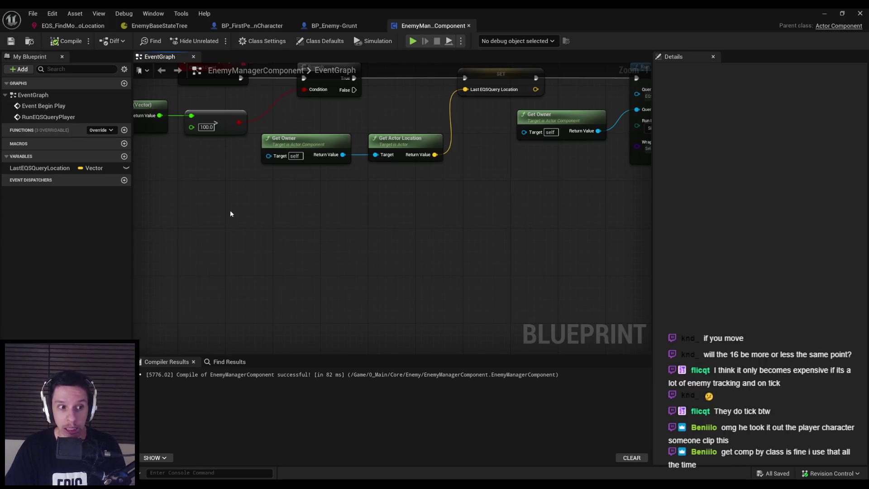
{"action": "scroll", "coordinate": [230, 214], "scroll_direction": "down", "scroll_amount": 1}
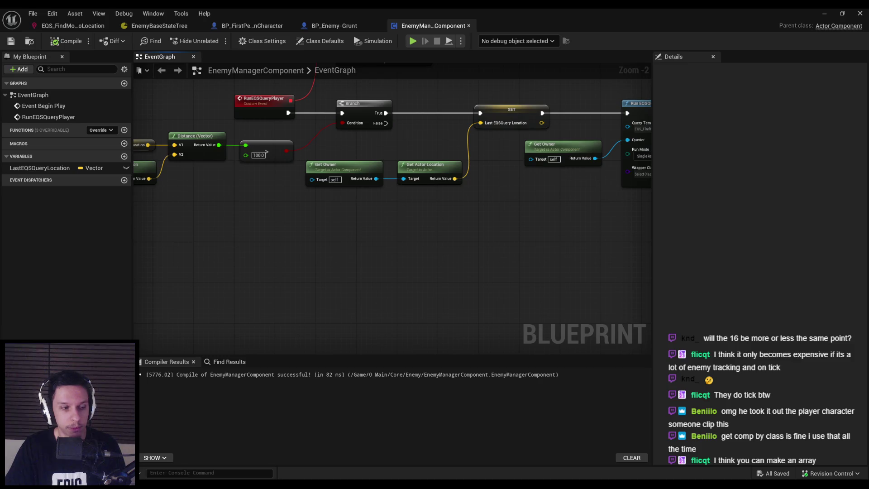
{"action": "scroll", "coordinate": [344, 176], "scroll_direction": "up", "scroll_amount": 2}
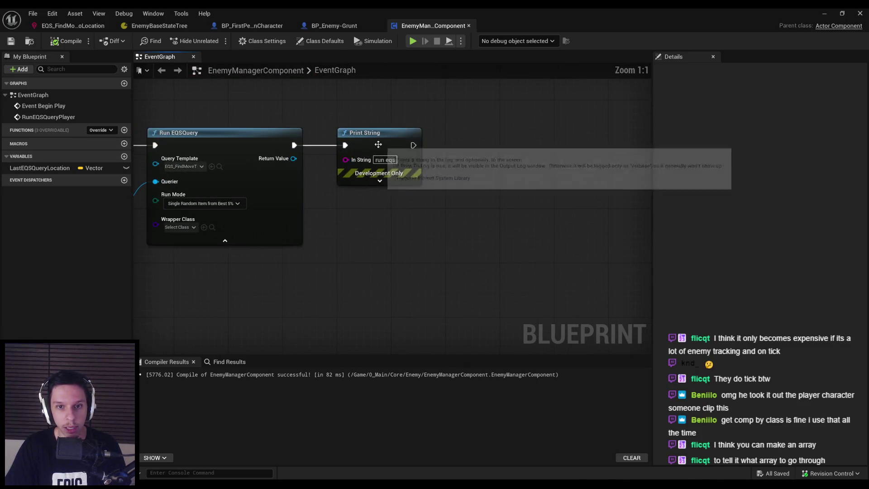
Step: Move Print String ahead of Run EQSQuery so it prints before the query runs
{"action": "left_click", "coordinate": [321, 158]}
{"action": "scroll", "coordinate": [397, 202], "scroll_direction": "down", "scroll_amount": 2}
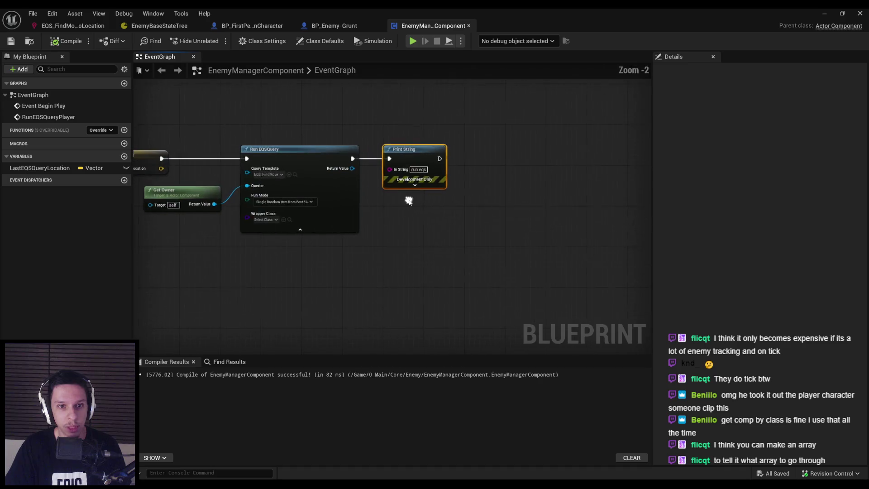
{"action": "key", "text": "Delete"}
{"action": "mouse_move", "coordinate": [213, 226]}
{"action": "left_mouse_down"}
{"action": "mouse_move", "coordinate": [284, 154]}
{"action": "mouse_move", "coordinate": [394, 156]}
{"action": "left_mouse_up"}
{"action": "key", "text": "ctrl+v"}
{"action": "left_click_drag", "start_coordinate": [162, 159], "coordinate": [364, 159]}
{"action": "left_click_drag", "start_coordinate": [299, 191], "coordinate": [289, 211]}
Step: Bind the query's Return Value OnQueryFinished to a new OnQueryFinishedEvent_Event custom event
{"action": "mouse_move", "coordinate": [460, 169]}
{"action": "left_mouse_down"}
{"action": "mouse_move", "coordinate": [507, 171]}
{"action": "mouse_move", "coordinate": [577, 149]}
{"action": "mouse_move", "coordinate": [507, 159]}
{"action": "mouse_move", "coordinate": [543, 159]}
{"action": "left_mouse_up"}
{"action": "type", "text": "assign"}
{"action": "left_click", "coordinate": [561, 216]}
{"action": "left_click", "coordinate": [552, 210]}
{"action": "mouse_move", "coordinate": [495, 233]}
{"action": "left_mouse_down"}
{"action": "mouse_move", "coordinate": [466, 281]}
{"action": "mouse_move", "coordinate": [438, 279]}
{"action": "left_mouse_up"}
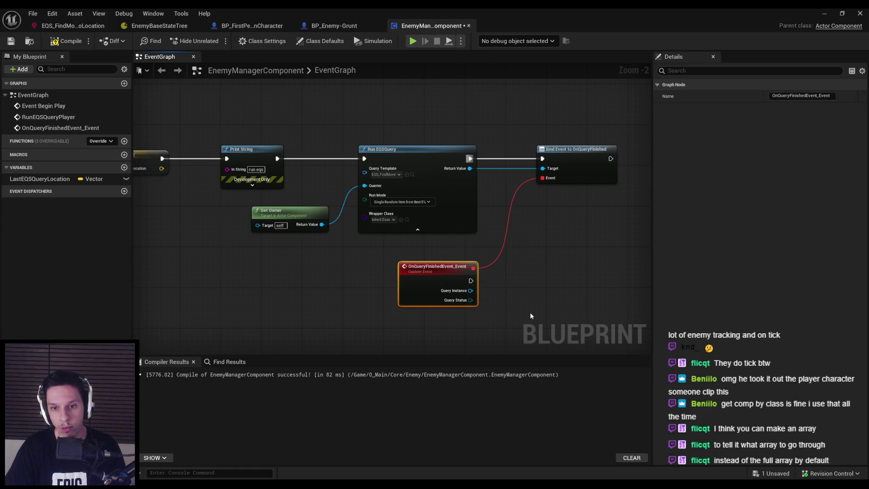
{"action": "left_click_drag", "start_coordinate": [531, 315], "coordinate": [347, 271]}
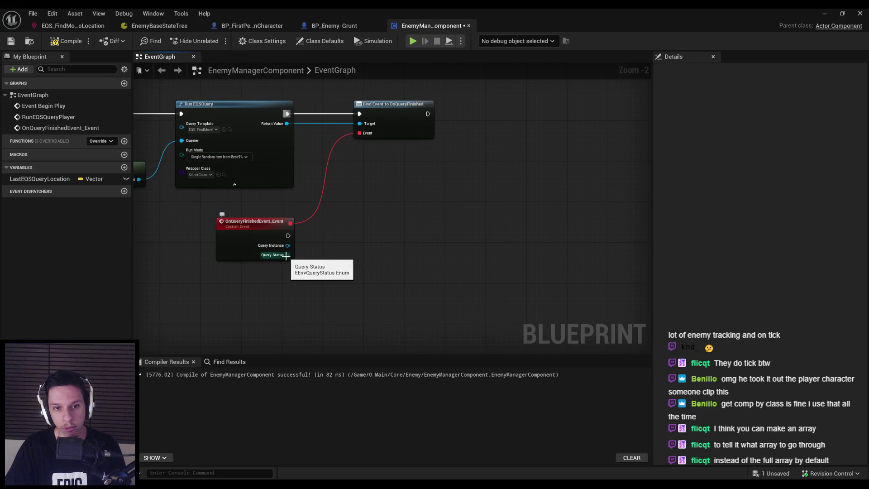
Step: Add an Equal (Enum) check on the custom event's Query Status and view its values
{"action": "left_click_drag", "start_coordinate": [287, 256], "coordinate": [324, 257]}
{"action": "type", "text": "="}
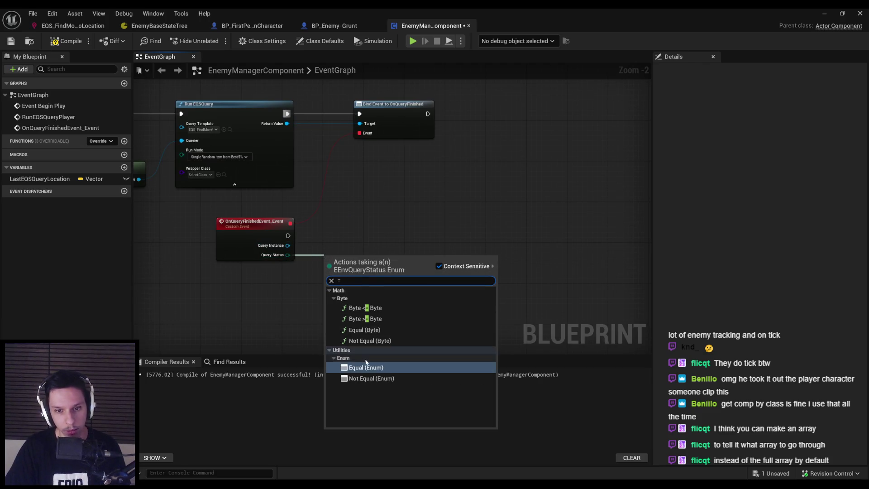
{"action": "left_click", "coordinate": [366, 364]}
{"action": "left_click", "coordinate": [349, 269]}
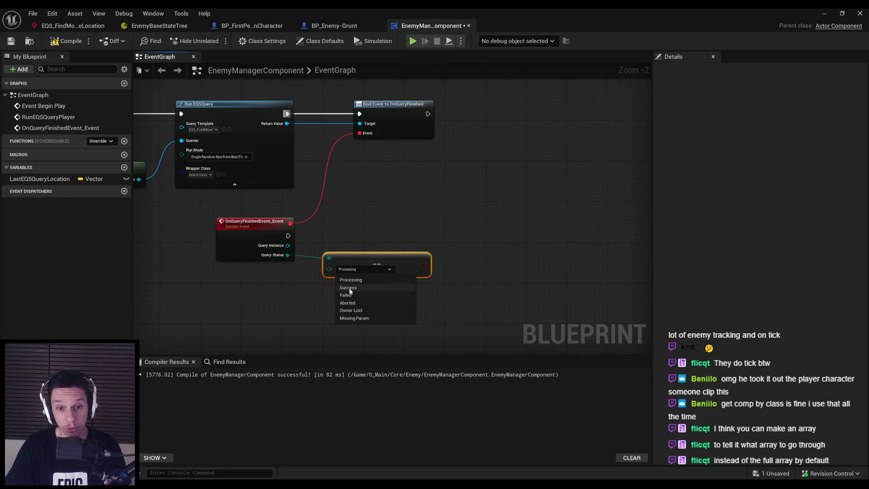
{"action": "key", "text": "Escape"}
Step: Replace the Equal node with Get Query Results as Locations from Query Instance
{"action": "key", "text": "Delete"}
{"action": "left_click_drag", "start_coordinate": [287, 246], "coordinate": [319, 251]}
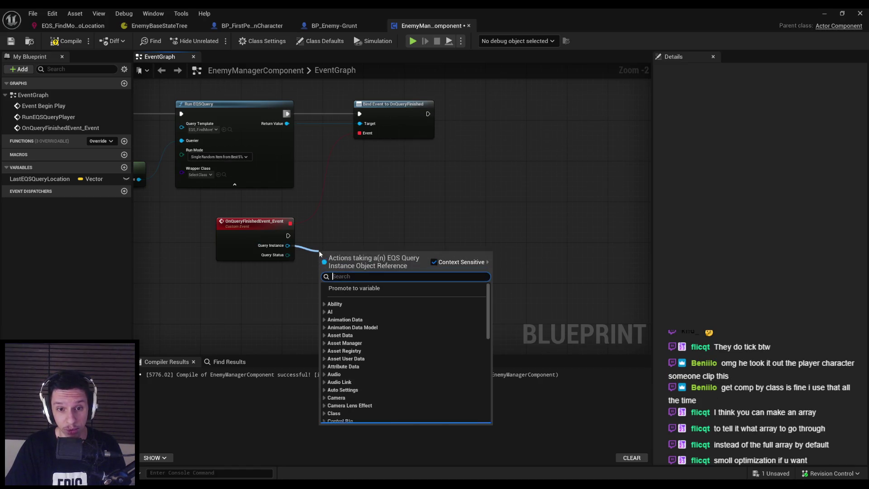
{"action": "type", "text": "point"}
{"action": "key", "text": "ctrl+a"}
{"action": "key", "text": "BackSpace"}
{"action": "type", "text": "locat"}
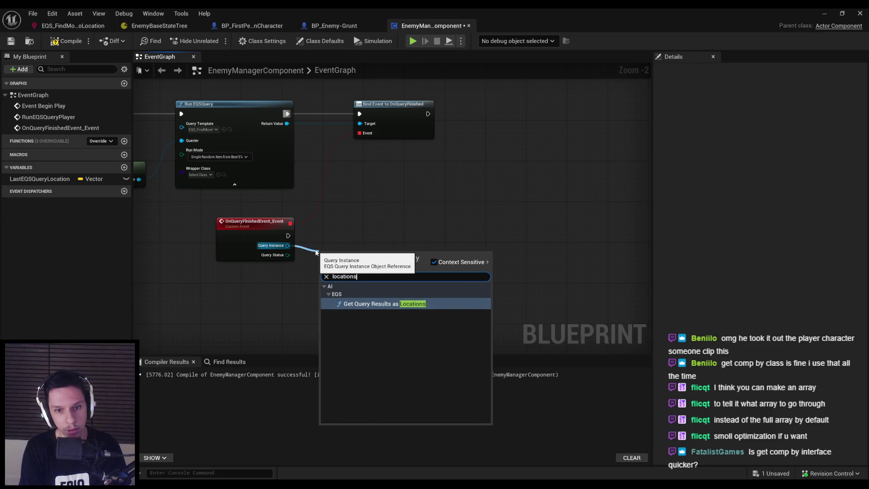
{"action": "key", "text": "Return"}
Step: Search Query Instance's actions for 'query' without adding a node
{"action": "scroll", "coordinate": [373, 223], "scroll_direction": "up", "scroll_amount": 2}
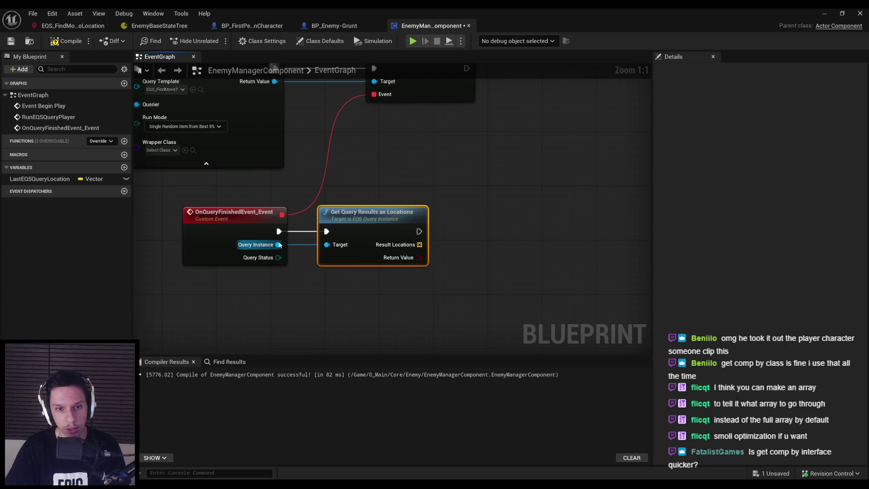
{"action": "left_click_drag", "start_coordinate": [278, 245], "coordinate": [326, 296]}
{"action": "type", "text": "query"}
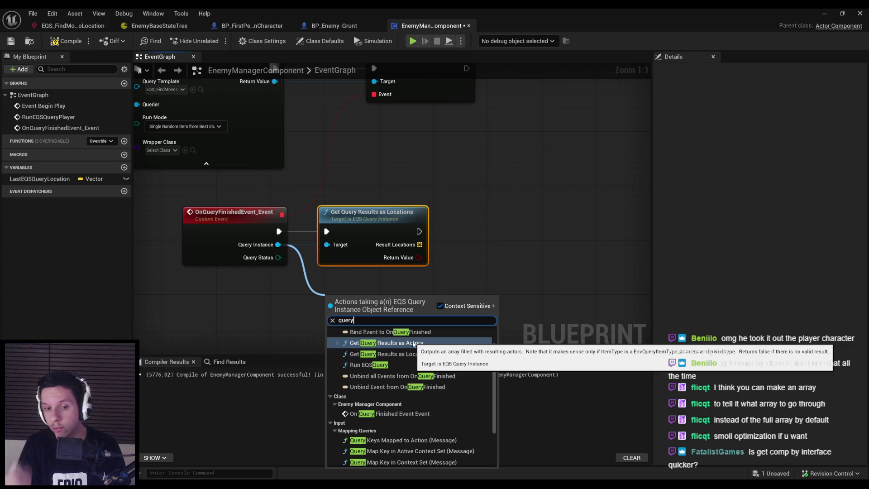
{"action": "scroll", "coordinate": [399, 355], "scroll_direction": "down", "scroll_amount": 3}
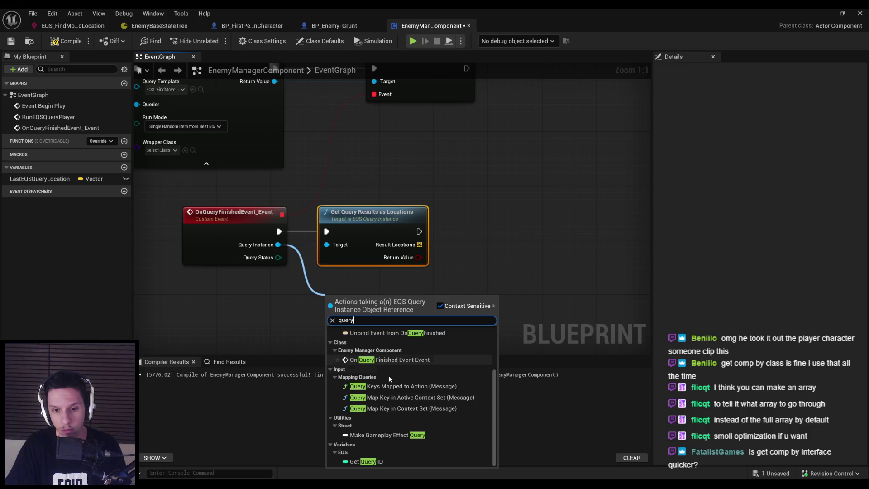
{"action": "scroll", "coordinate": [389, 371], "scroll_direction": "up", "scroll_amount": 4}
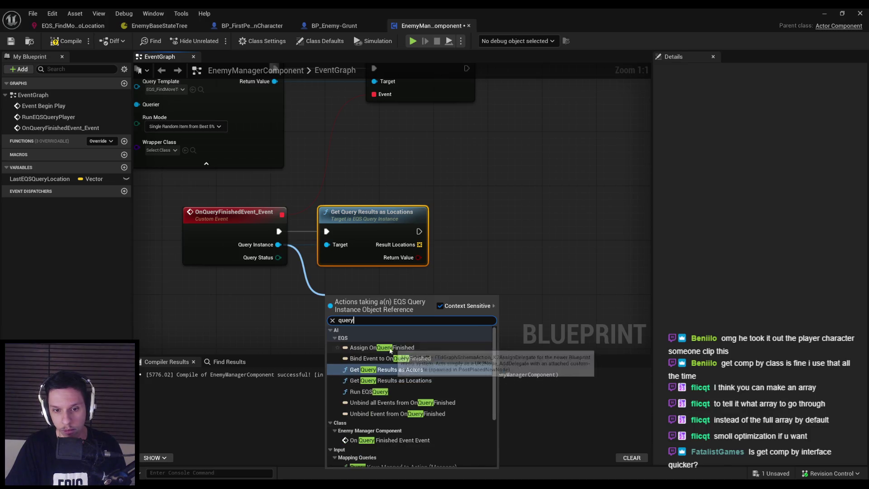
{"action": "left_click", "coordinate": [316, 332]}
{"action": "scroll", "coordinate": [354, 298], "scroll_direction": "down", "scroll_amount": 2}
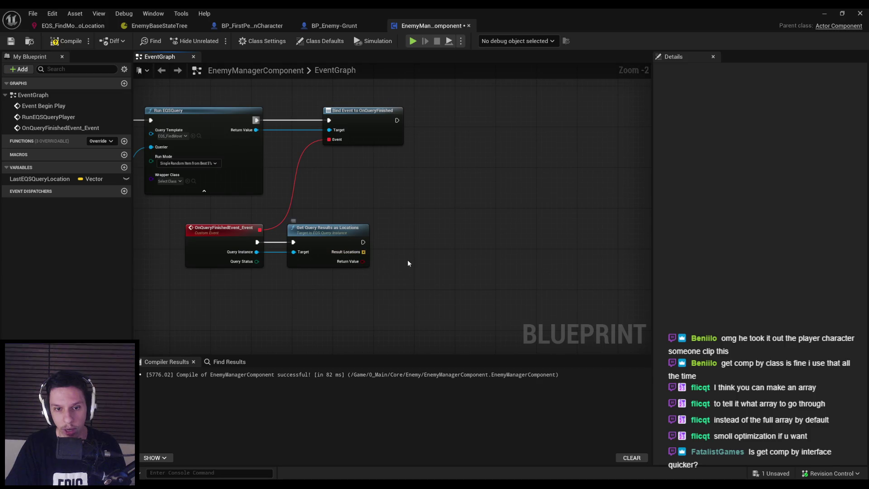
Step: Add a Draw Debug Point node to the right of the query results
{"action": "right_click", "coordinate": [403, 240]}
{"action": "type", "text": "draw point"}
{"action": "key", "text": "Return"}
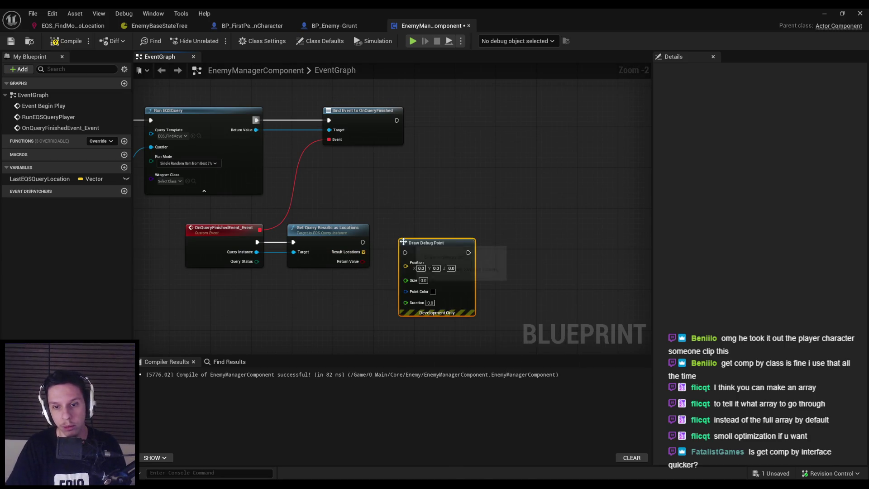
{"action": "scroll", "coordinate": [403, 242], "scroll_direction": "up", "scroll_amount": 2}
{"action": "left_click_drag", "start_coordinate": [429, 263], "coordinate": [553, 239]}
Step: Loop over Result Locations with For Each Loop, drawing a red debug point each iteration
{"action": "left_click_drag", "start_coordinate": [342, 254], "coordinate": [362, 255]}
{"action": "type", "text": "for each"}
{"action": "key", "text": "Return"}
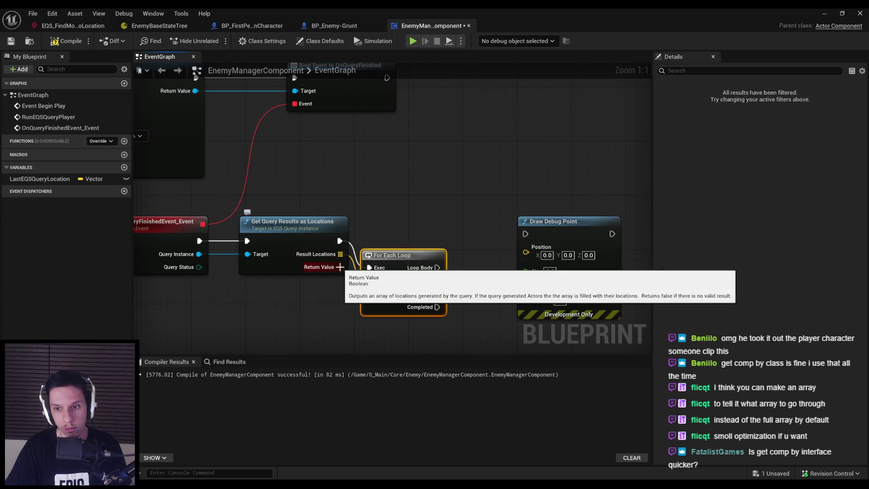
{"action": "left_click_drag", "start_coordinate": [389, 301], "coordinate": [409, 273]}
{"action": "mouse_move", "coordinate": [457, 241]}
{"action": "left_mouse_down"}
{"action": "mouse_move", "coordinate": [520, 239]}
{"action": "mouse_move", "coordinate": [552, 250]}
{"action": "mouse_move", "coordinate": [456, 253]}
{"action": "left_mouse_up"}
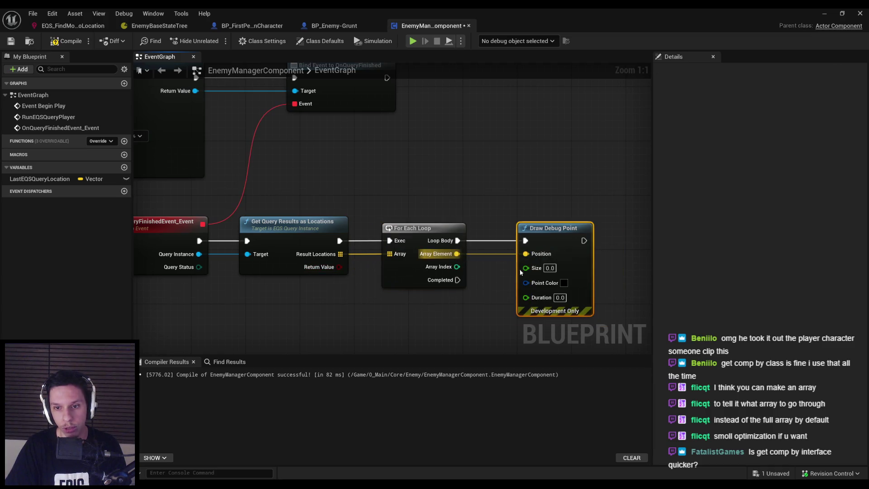
{"action": "left_click", "coordinate": [564, 284]}
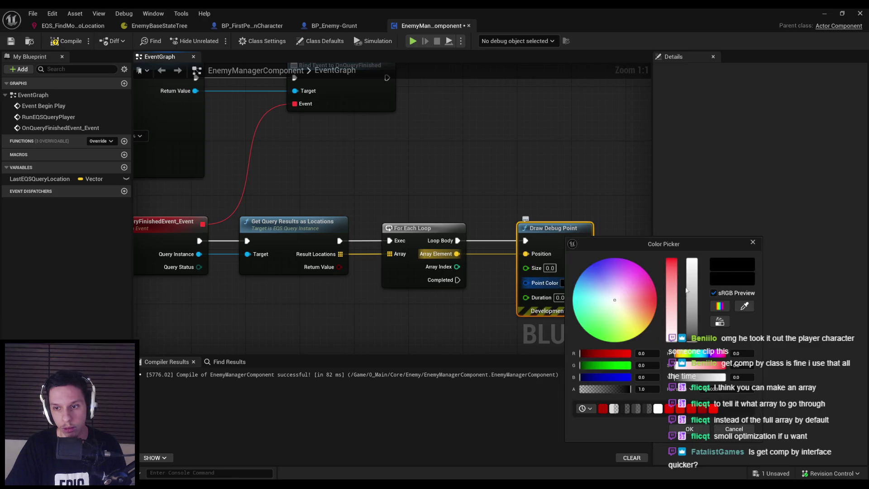
{"action": "left_click", "coordinate": [710, 425]}
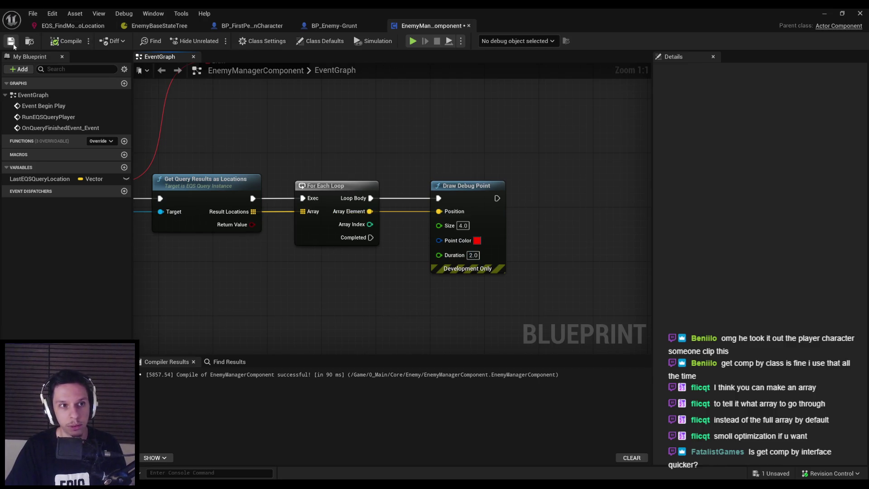
Step: Save EnemyManagerComponent and run a full-screen play-in-editor test, then stop it
{"action": "key", "text": "ctrl+s"}
{"action": "left_click", "coordinate": [824, 13]}
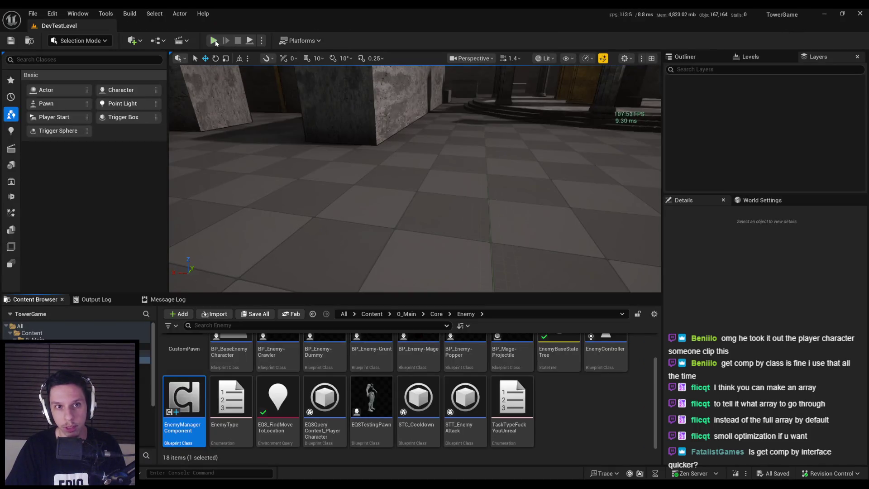
{"action": "left_click", "coordinate": [214, 41]}
{"action": "key", "text": "F11"}
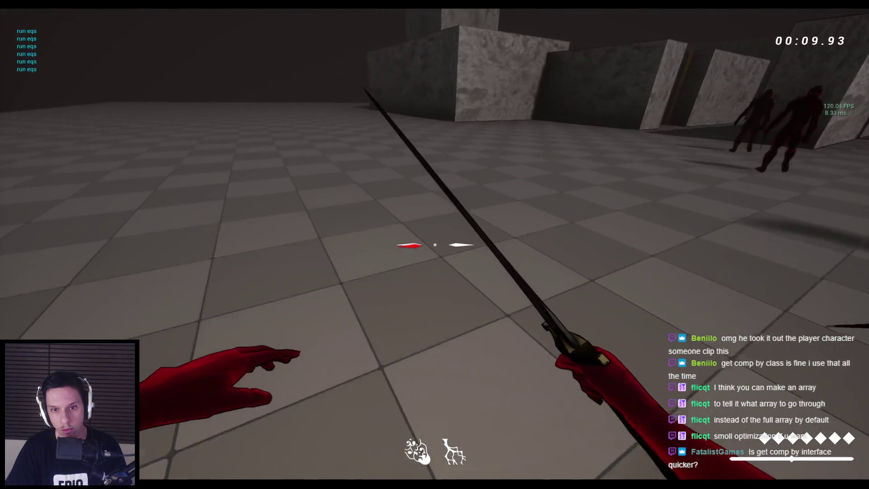
{"action": "key", "text": "space"}
{"action": "key", "text": "Escape"}
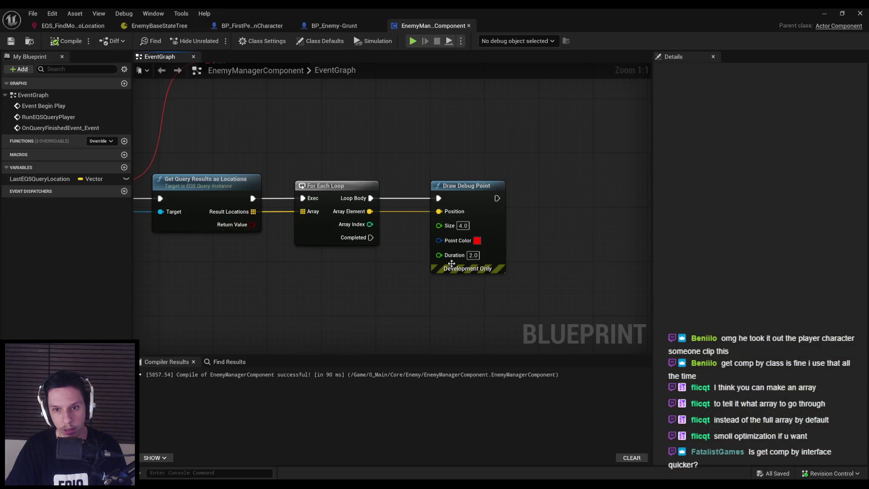
Step: Set Run EQSQuery's Run Mode to All Matching and the debug point Size to 24.0
{"action": "scroll", "coordinate": [464, 225], "scroll_direction": "down", "scroll_amount": 3}
{"action": "scroll", "coordinate": [380, 197], "scroll_direction": "up", "scroll_amount": 2}
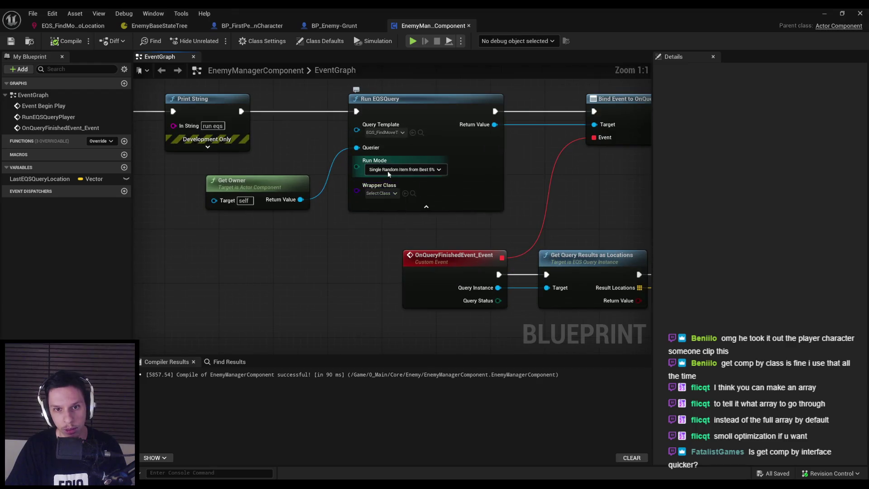
{"action": "left_click", "coordinate": [391, 206]}
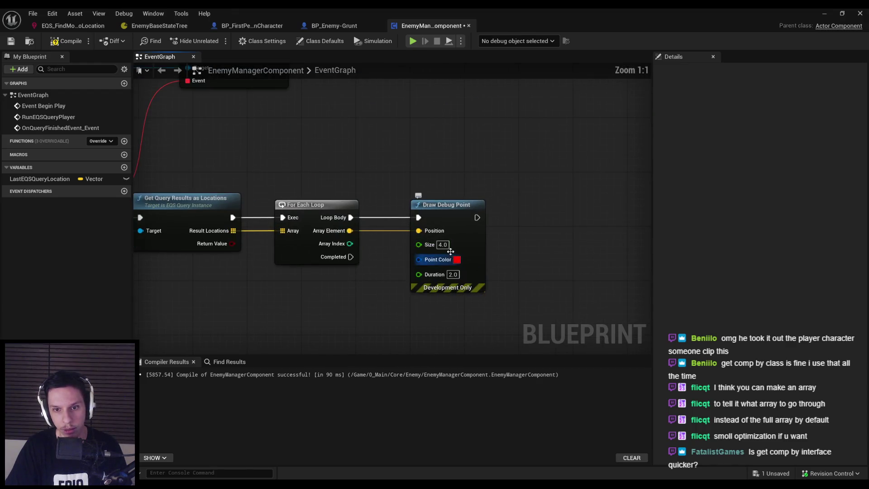
{"action": "type", "text": "24"}
{"action": "left_click", "coordinate": [64, 45]}
Step: Play-test with Alt+P, fighting enemies to see the red EQS points, then stop
{"action": "left_click", "coordinate": [819, 13]}
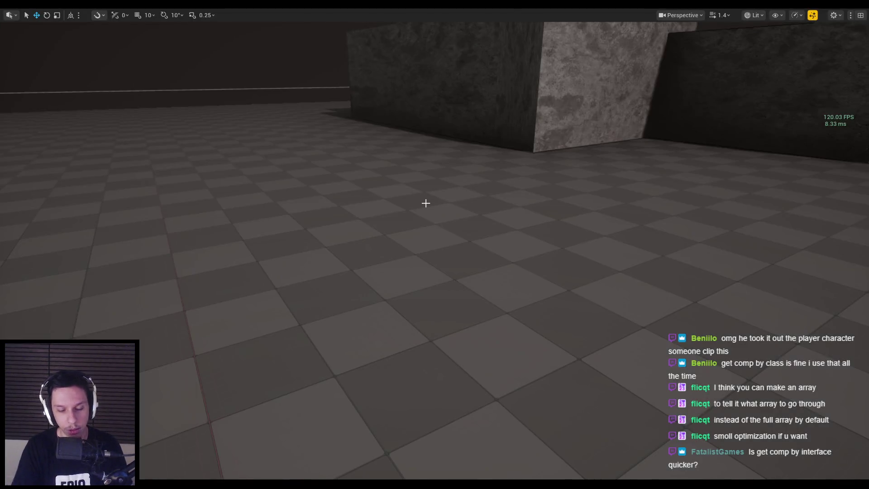
{"action": "key", "text": "alt+p"}
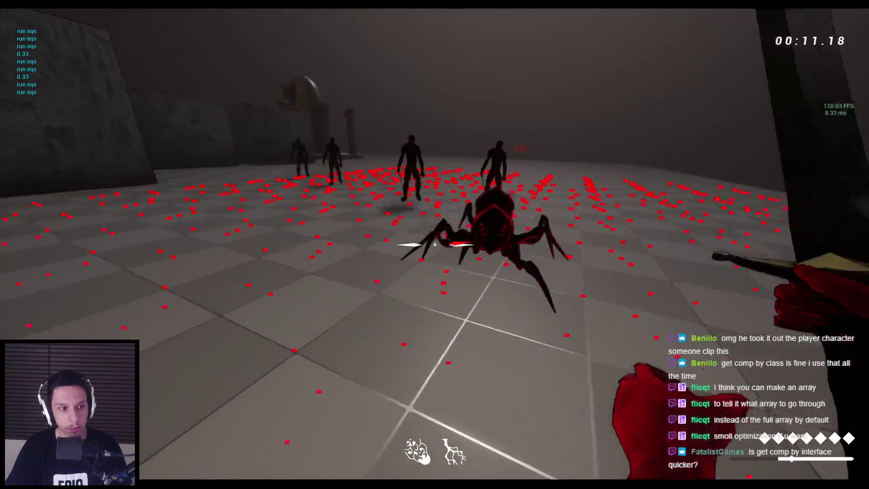
{"action": "left_click", "coordinate": [435, 244]}
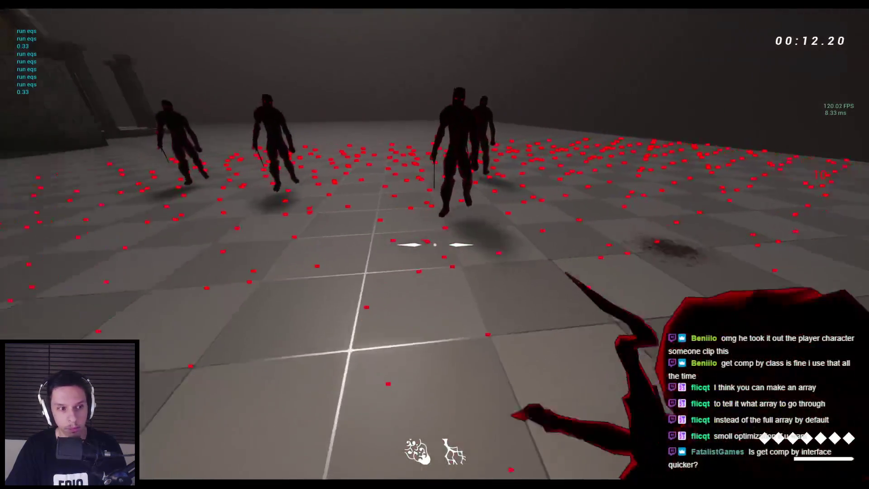
{"action": "left_click", "coordinate": [435, 245]}
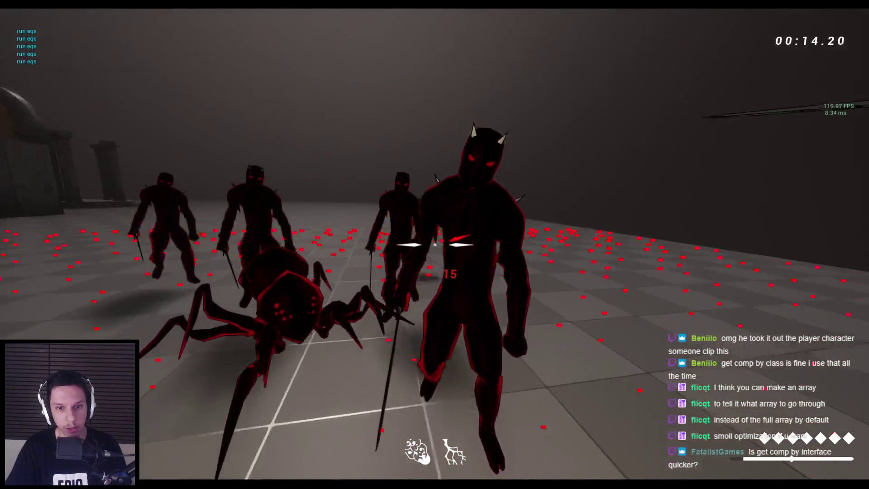
{"action": "left_click", "coordinate": [434, 244]}
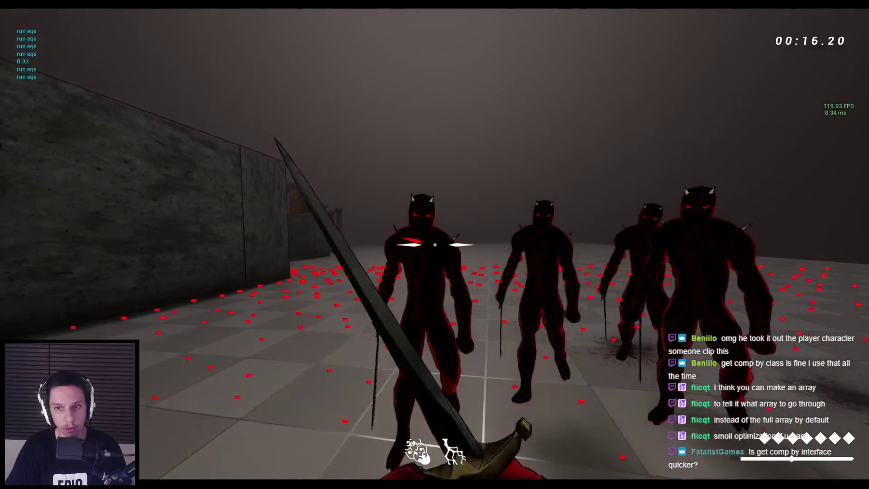
{"action": "left_click", "coordinate": [435, 245]}
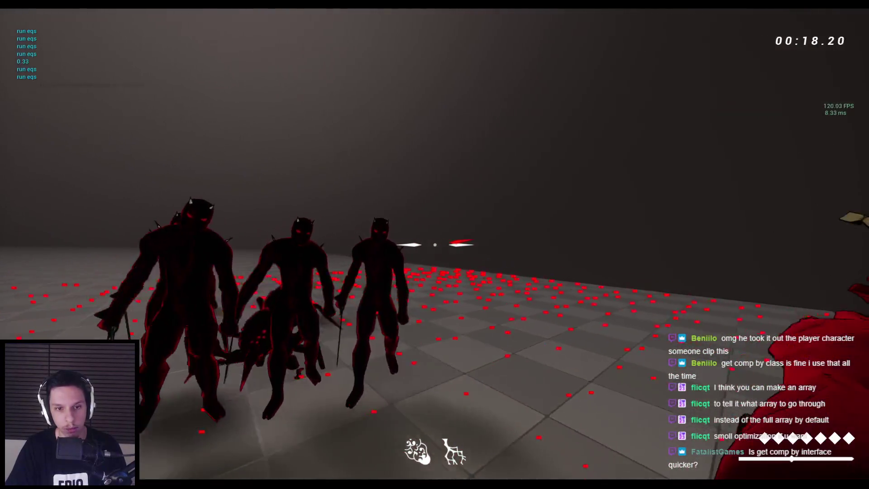
{"action": "left_click", "coordinate": [435, 244]}
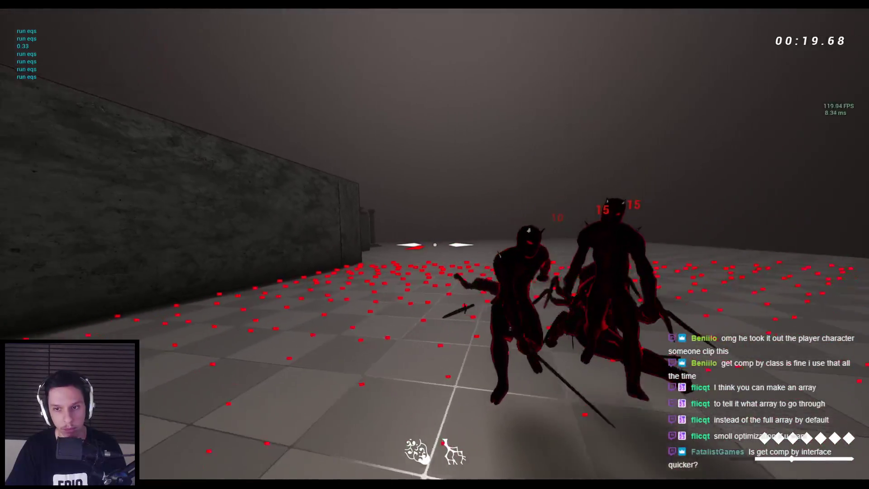
{"action": "left_click", "coordinate": [434, 244]}
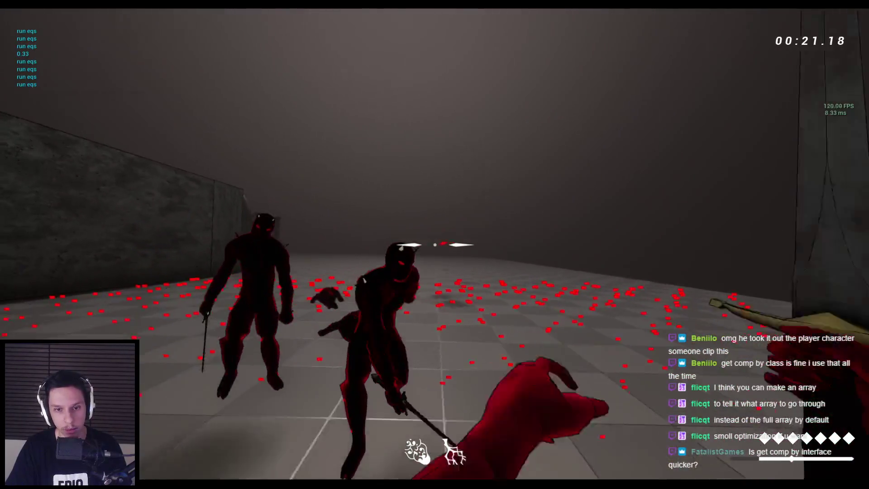
{"action": "left_click", "coordinate": [435, 245]}
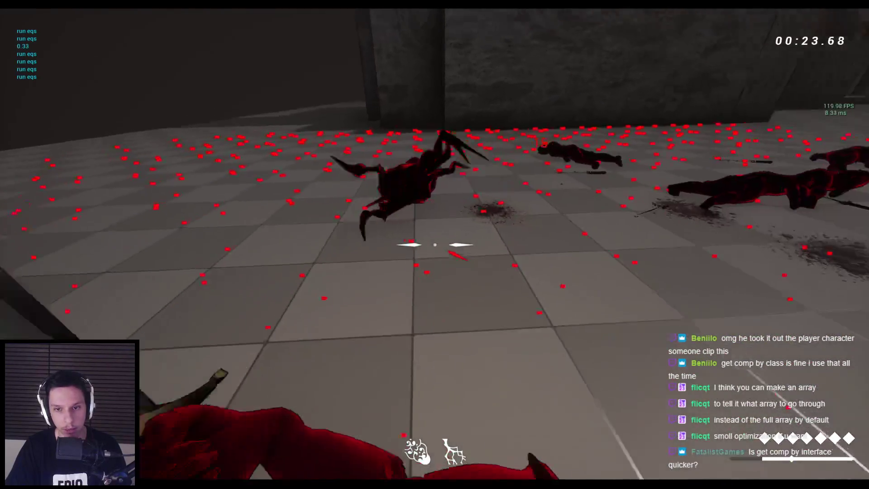
{"action": "left_click", "coordinate": [435, 244]}
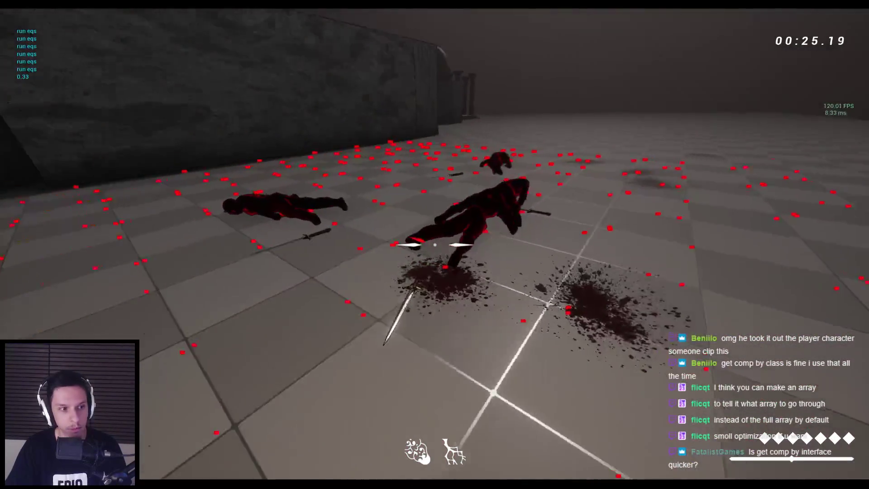
{"action": "left_click", "coordinate": [435, 244]}
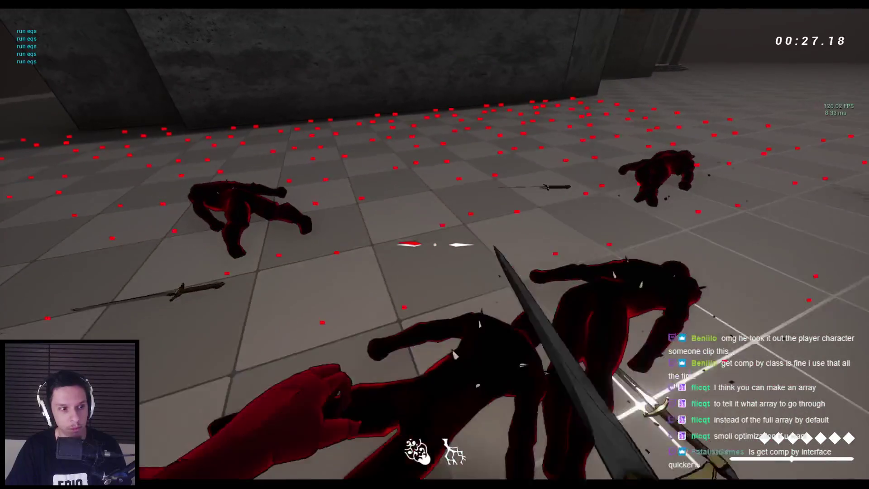
{"action": "left_click", "coordinate": [435, 244]}
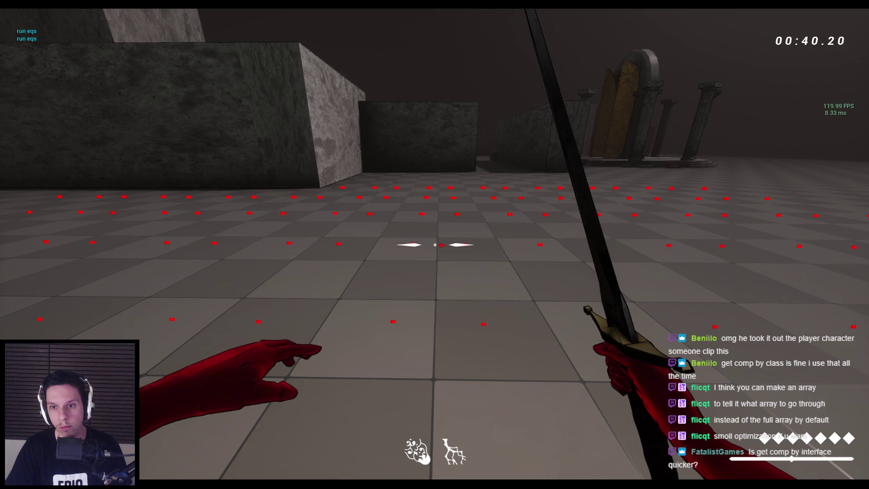
{"action": "key", "text": "Escape"}
{"action": "key", "text": "alt+Tab"}
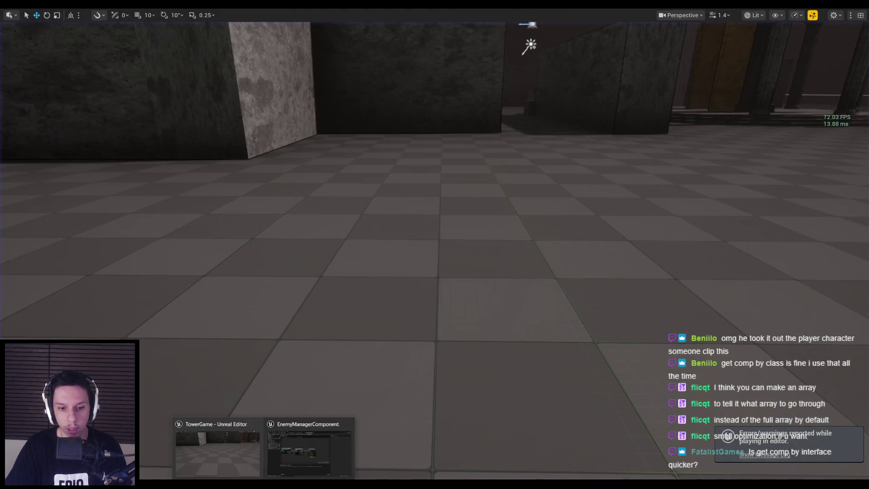
Step: Set Draw Debug Point Duration to 5.0 and tidy the node's position
{"action": "left_click", "coordinate": [424, 276]}
{"action": "scroll", "coordinate": [424, 276], "scroll_direction": "down", "scroll_amount": 2}
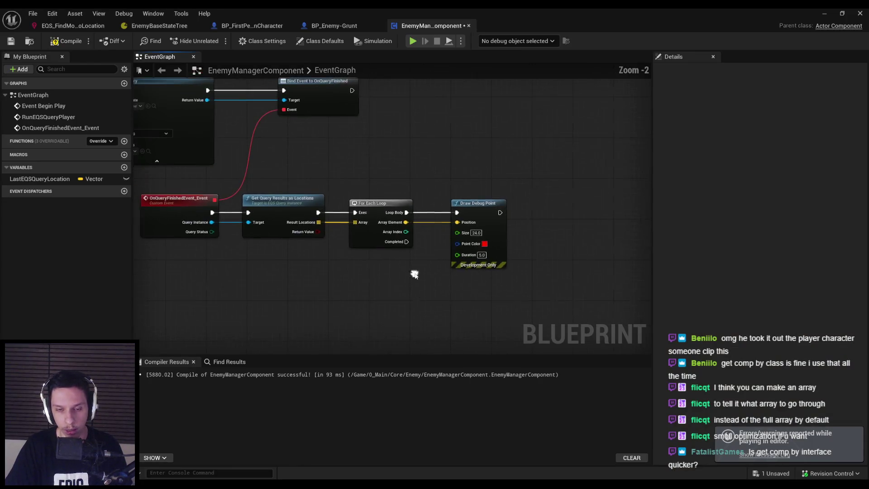
{"action": "left_click_drag", "start_coordinate": [465, 215], "coordinate": [453, 207]}
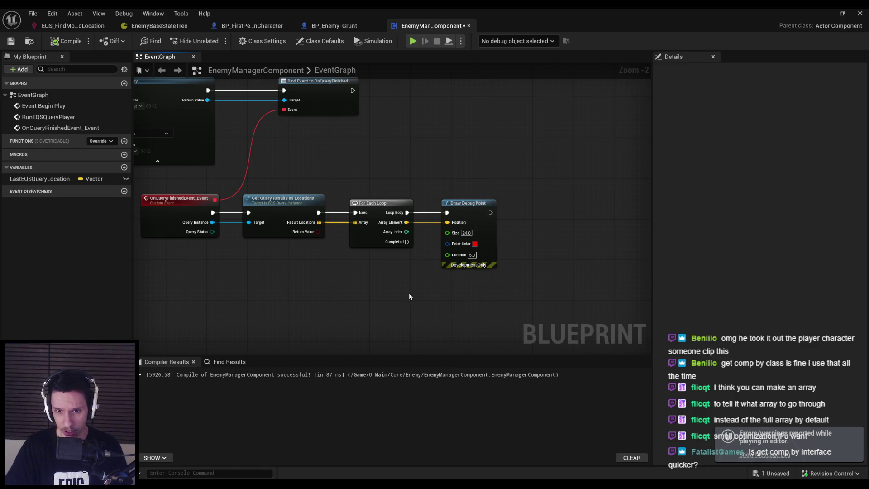
Step: Play-test again, fighting the spider and horned enemies until death, then exit
{"action": "key", "text": "alt+p"}
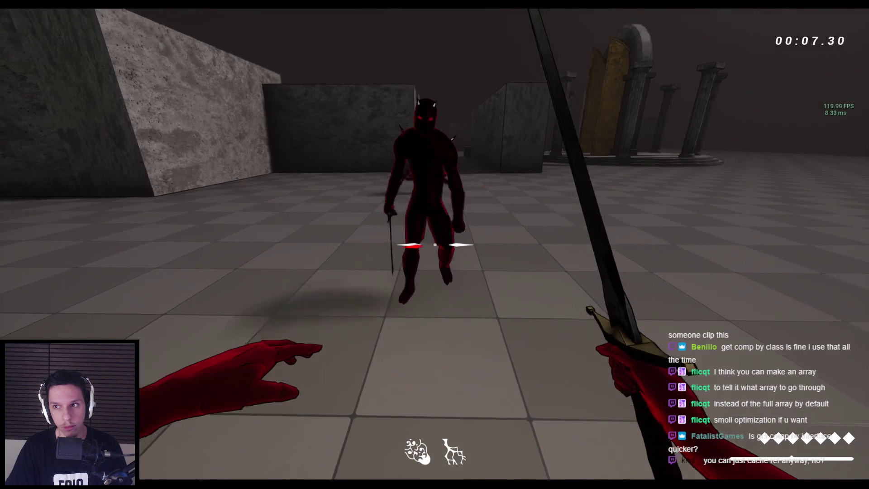
{"action": "left_click", "coordinate": [434, 244]}
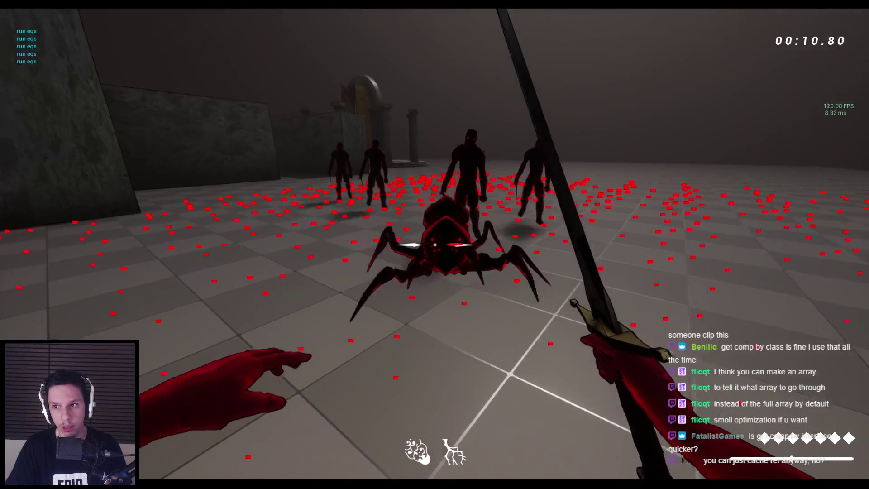
{"action": "left_click", "coordinate": [435, 244]}
{"action": "left_click", "coordinate": [434, 244]}
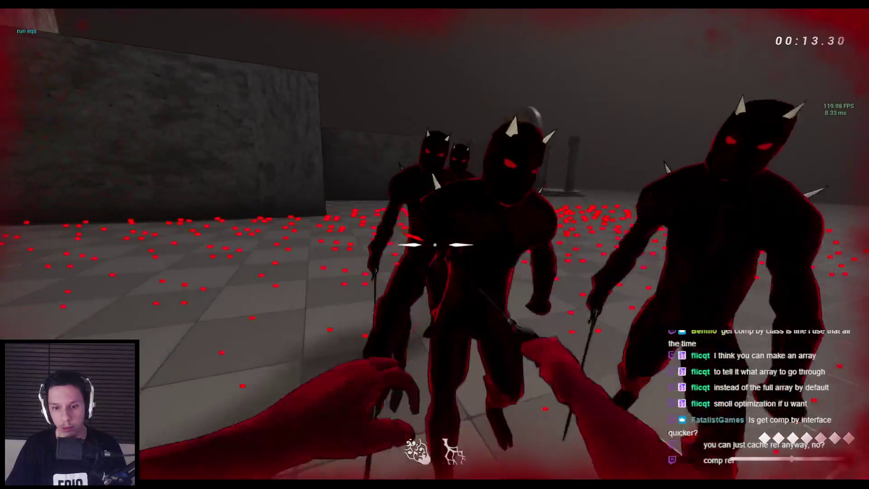
{"action": "left_click", "coordinate": [435, 244]}
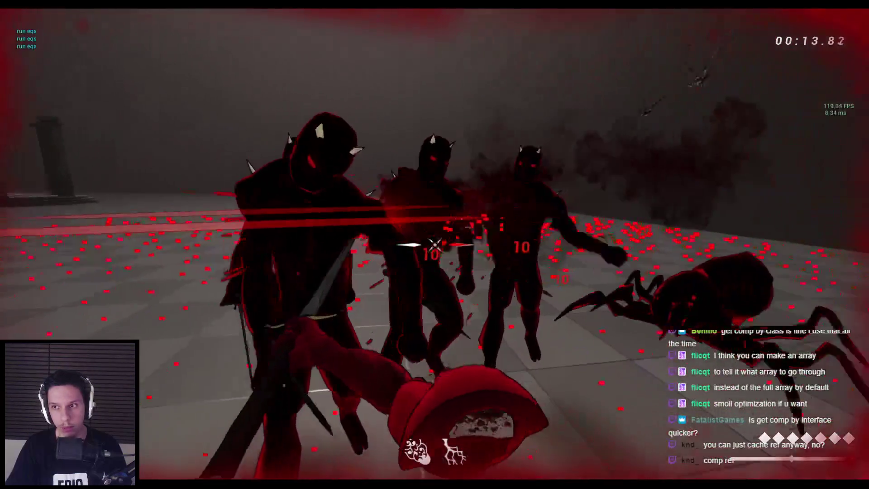
{"action": "left_click", "coordinate": [434, 244]}
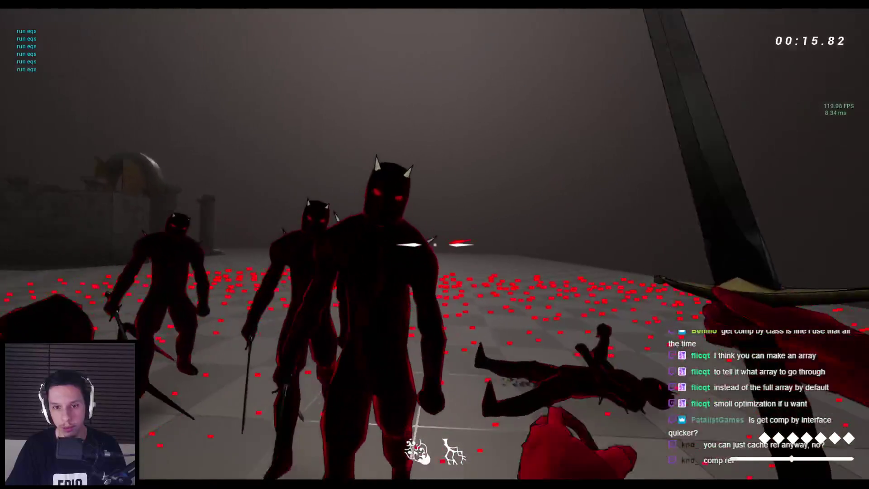
{"action": "left_click", "coordinate": [434, 244]}
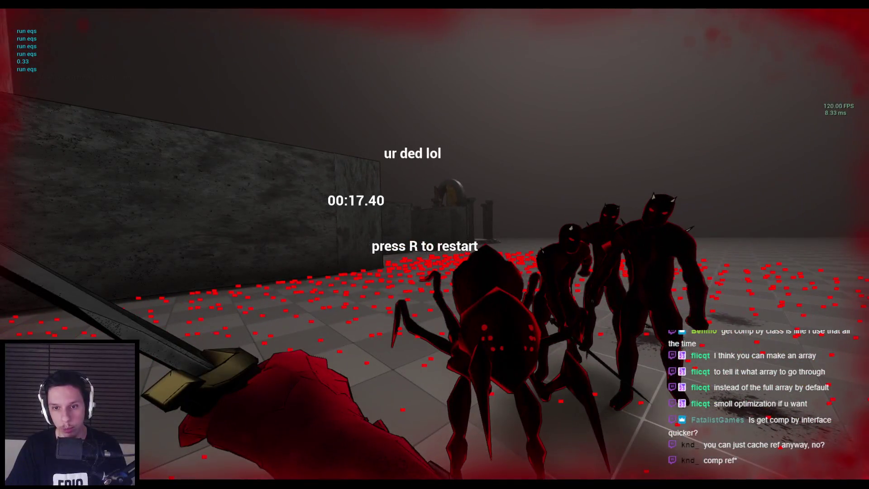
{"action": "key", "text": "Escape"}
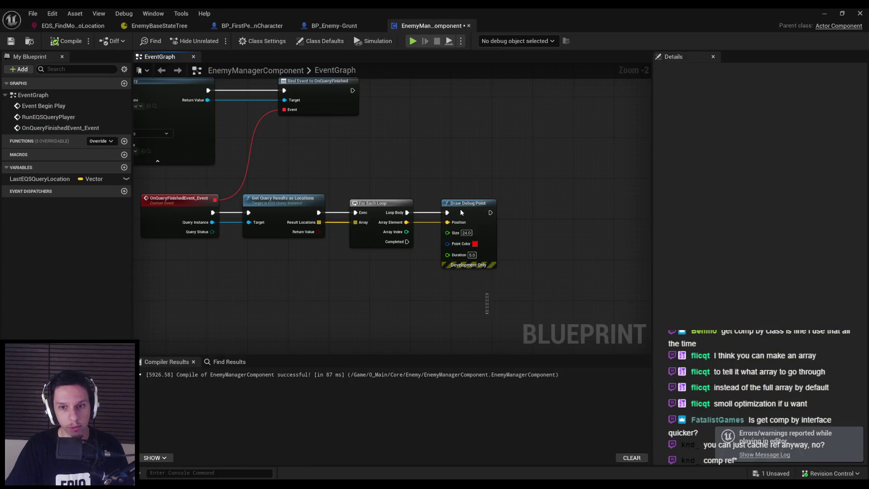
Step: Delete the For Each Loop and Draw Debug Point nodes after Get Query Results as Locations
{"action": "left_click", "coordinate": [325, 265]}
{"action": "left_click_drag", "start_coordinate": [397, 269], "coordinate": [547, 293]}
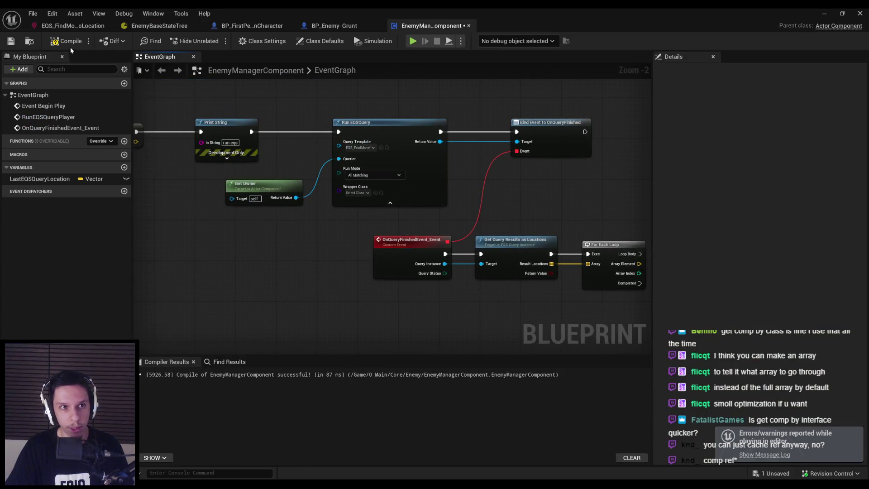
{"action": "left_click_drag", "start_coordinate": [526, 197], "coordinate": [381, 153]}
{"action": "key", "text": "Delete"}
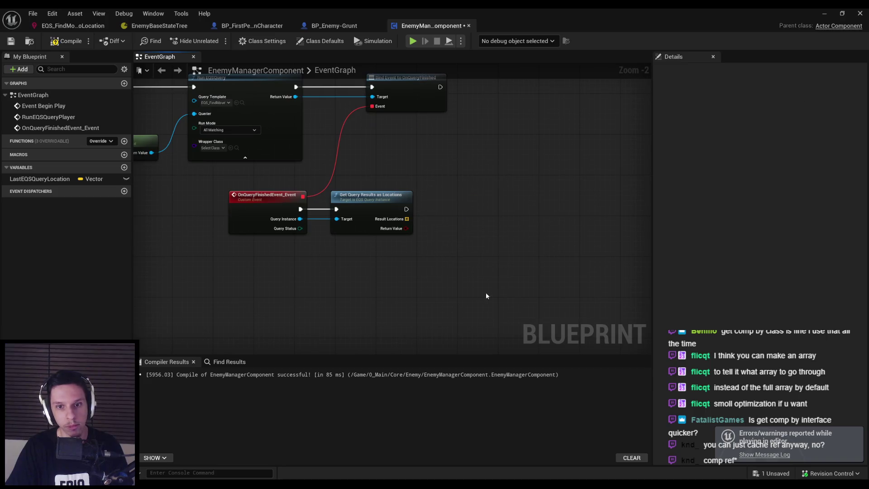
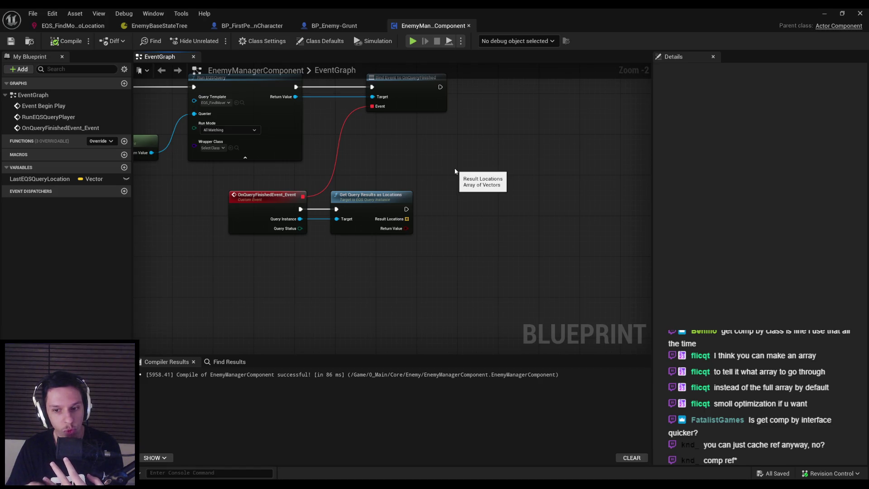
Step: Set the Set Timer by Event Time to 0.2 seconds and save the blueprint
{"action": "scroll", "coordinate": [448, 176], "scroll_direction": "down", "scroll_amount": 1}
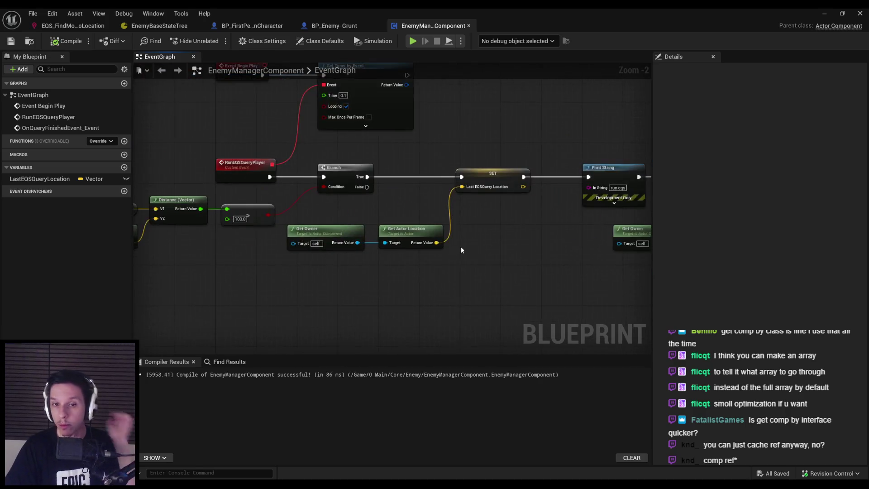
{"action": "scroll", "coordinate": [365, 149], "scroll_direction": "up", "scroll_amount": 3}
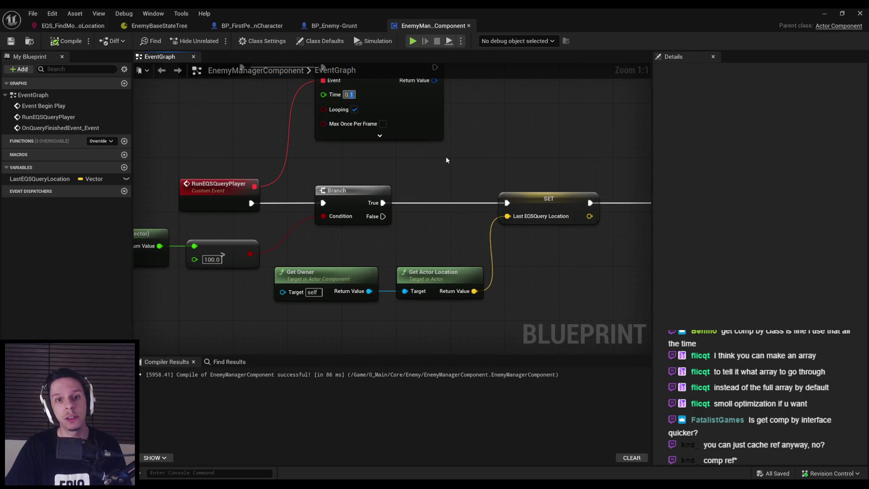
{"action": "type", "text": "0.2"}
{"action": "scroll", "coordinate": [152, 83], "scroll_direction": "down", "scroll_amount": 3}
{"action": "left_click", "coordinate": [11, 41]}
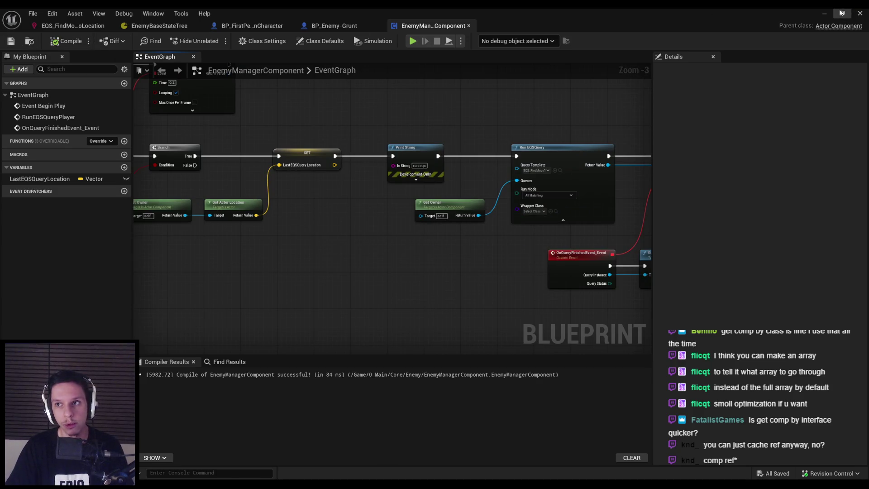
Step: Play-test the level briefly with the new 0.2-second timer
{"action": "left_click", "coordinate": [860, 13]}
{"action": "key", "text": "alt+p"}
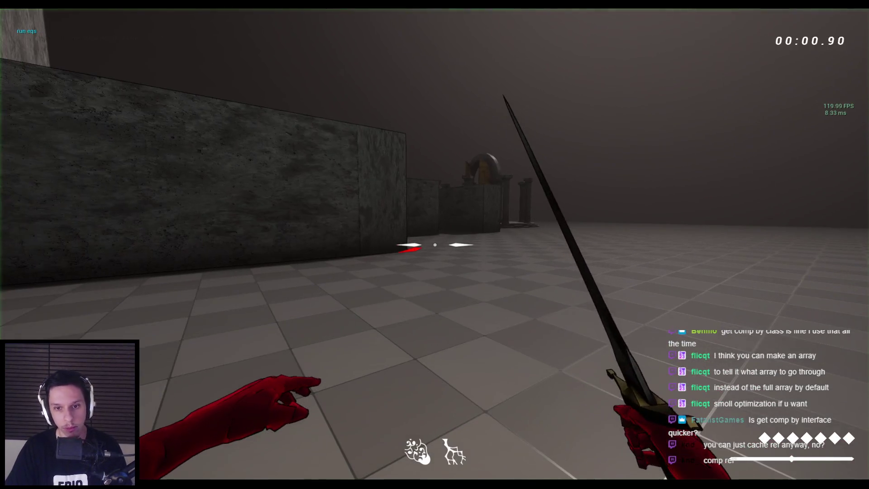
{"action": "key", "text": "Escape"}
Step: Restore the deleted ForEach and Draw Debug Point nodes with undo, then minimize the Blueprint editor
{"action": "left_click", "coordinate": [302, 467]}
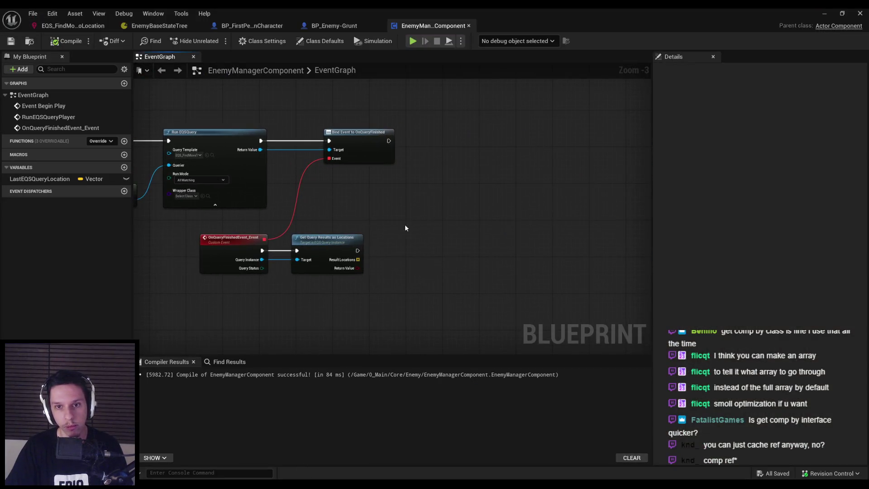
{"action": "key", "text": "ctrl+z"}
{"action": "key", "text": "ctrl+z"}
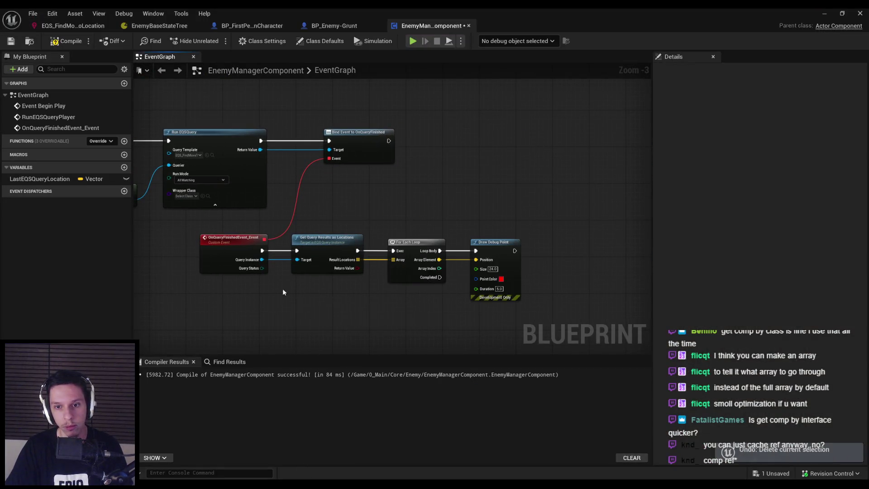
{"action": "scroll", "coordinate": [319, 170], "scroll_direction": "up", "scroll_amount": 4}
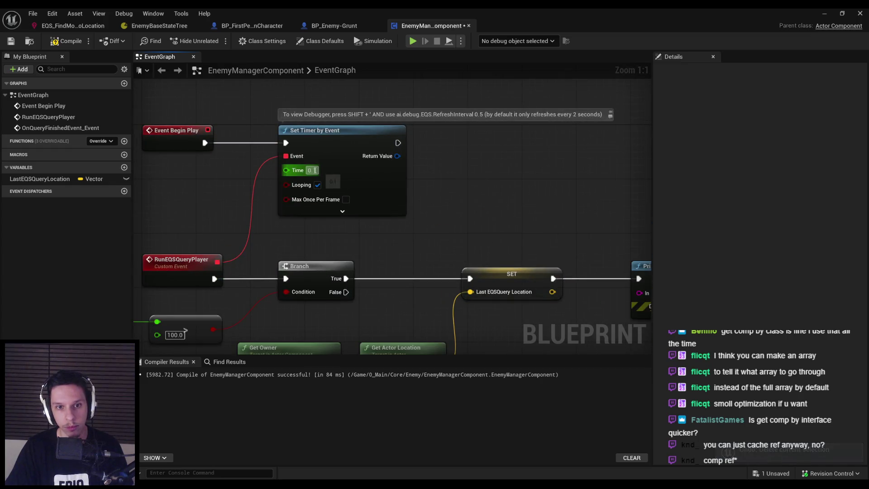
{"action": "scroll", "coordinate": [191, 104], "scroll_direction": "down", "scroll_amount": 2}
{"action": "left_click", "coordinate": [824, 14]}
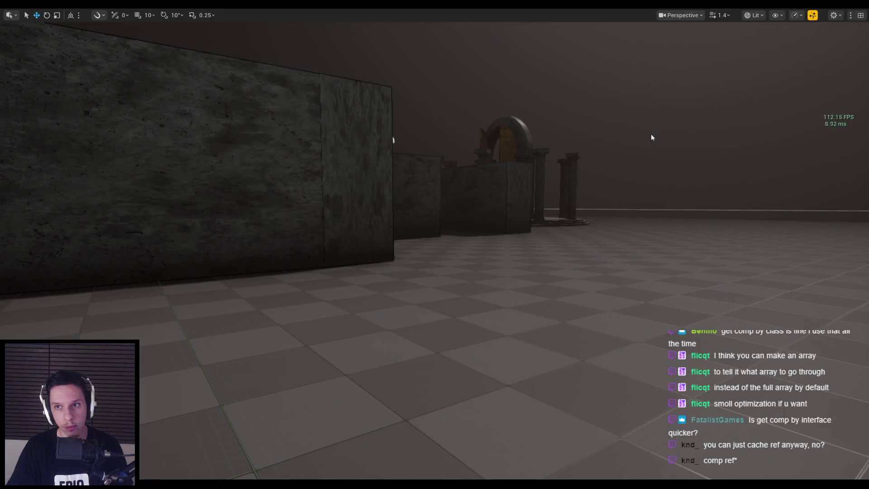
Step: Start Play in Editor and walk around viewing the red EQS debug points as enemies approach
{"action": "key", "text": "alt+p"}
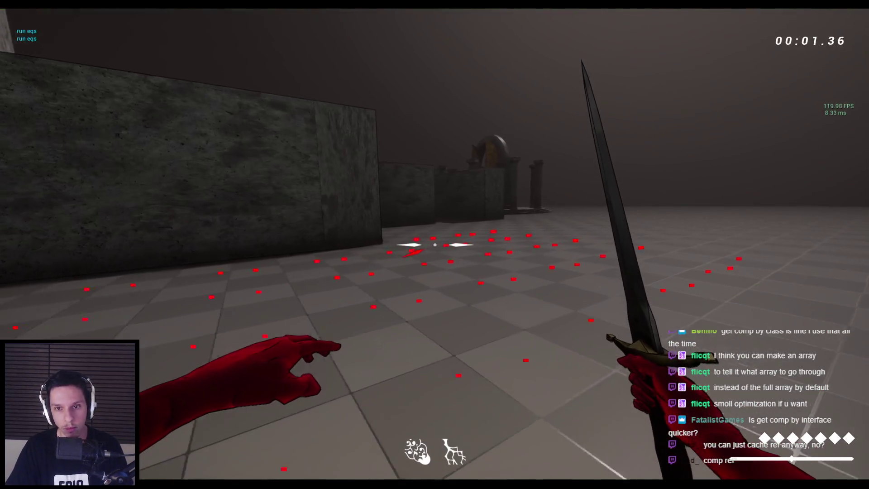
{"action": "key", "text": "w"}
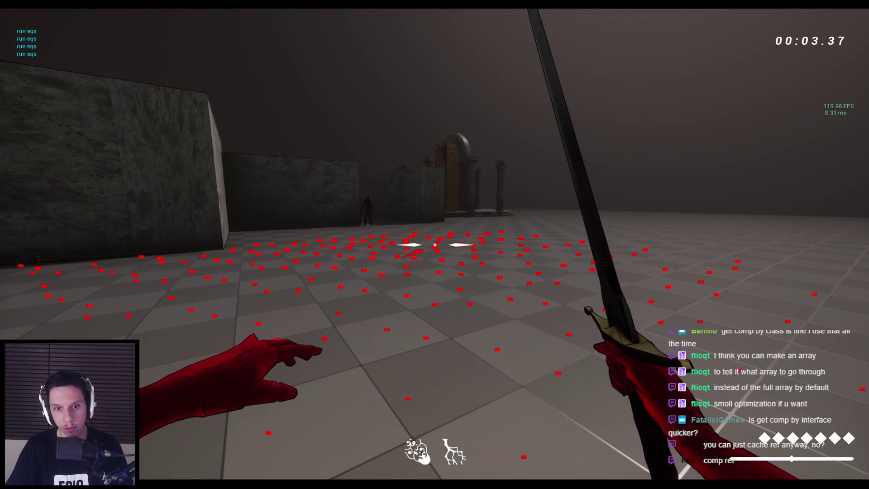
{"action": "key", "text": "w"}
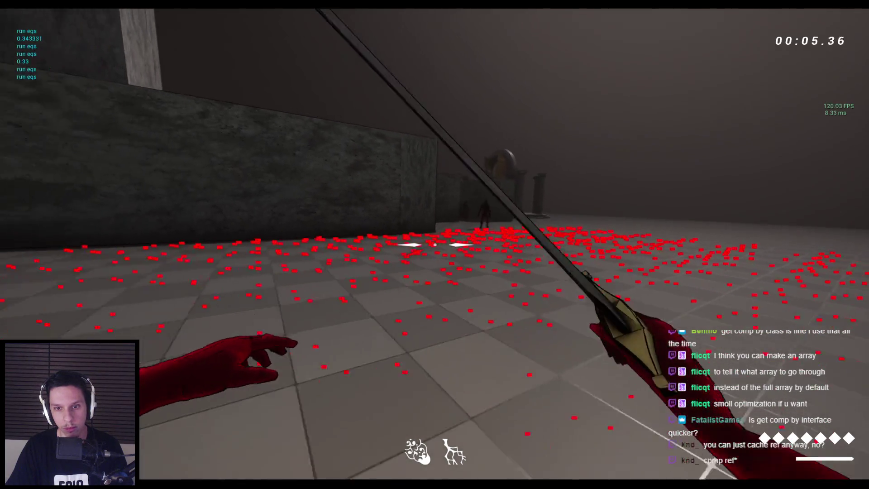
{"action": "key", "text": "w"}
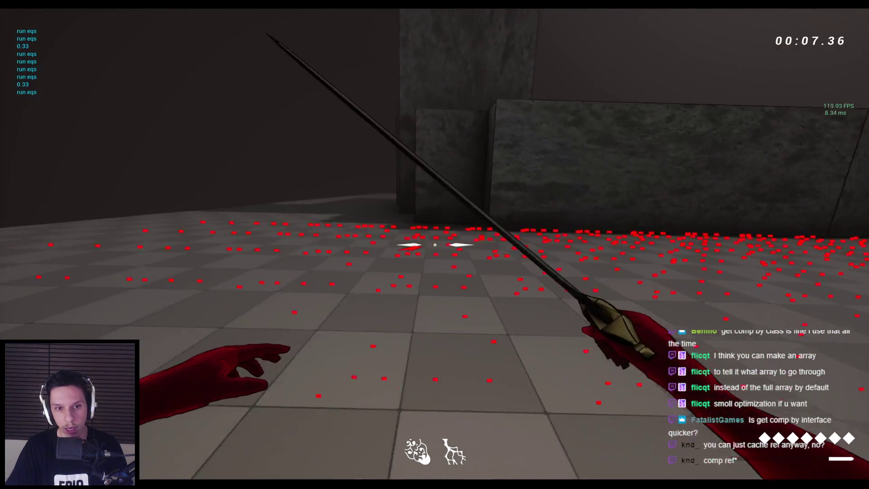
{"action": "key", "text": "w"}
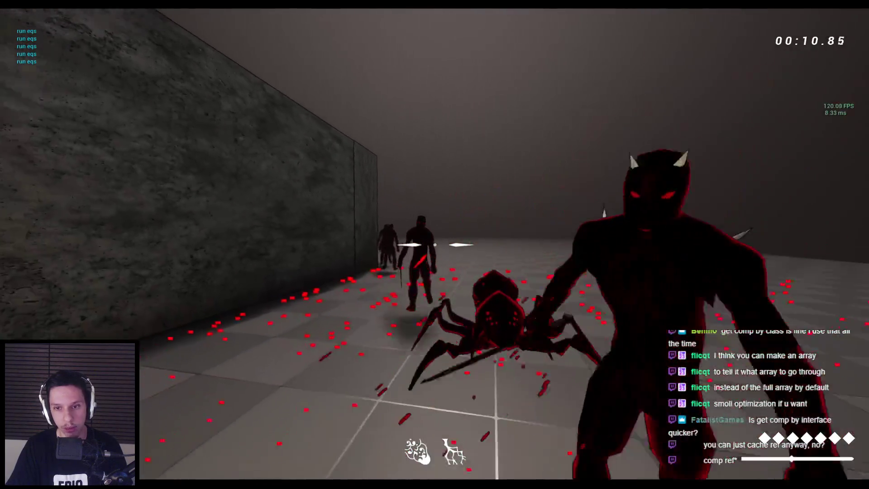
{"action": "left_click", "coordinate": [435, 245]}
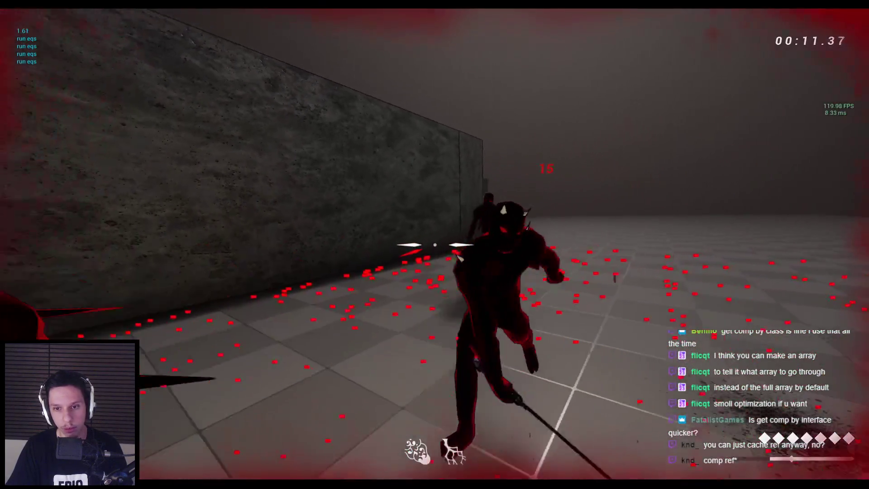
{"action": "key", "text": "w"}
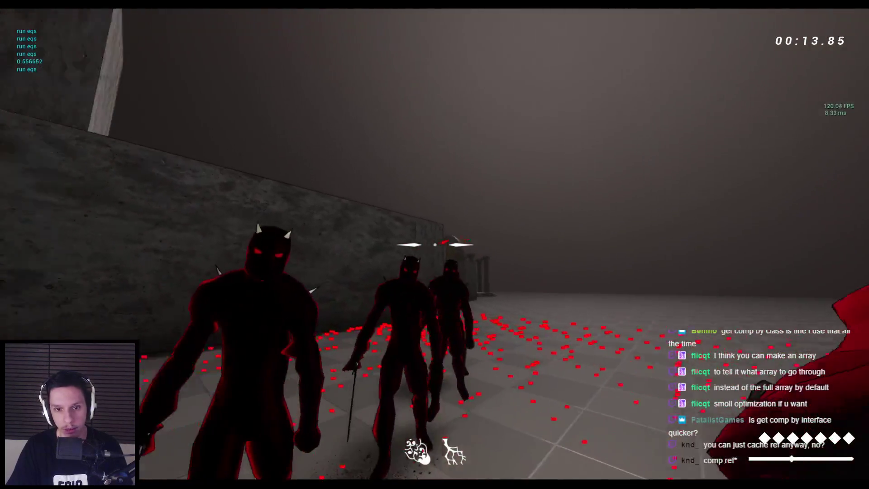
Step: Attack the enemies gathered by the wall and on the open floor with the sword
{"action": "left_click", "coordinate": [435, 244]}
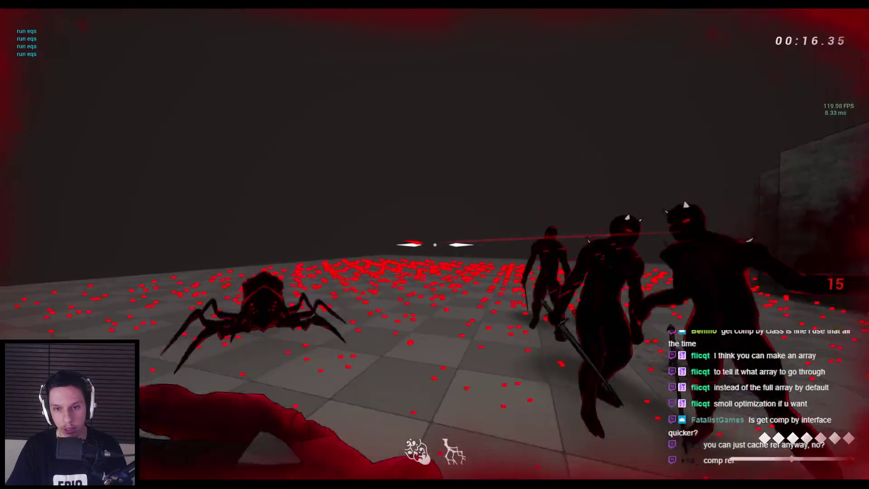
{"action": "left_click", "coordinate": [435, 244]}
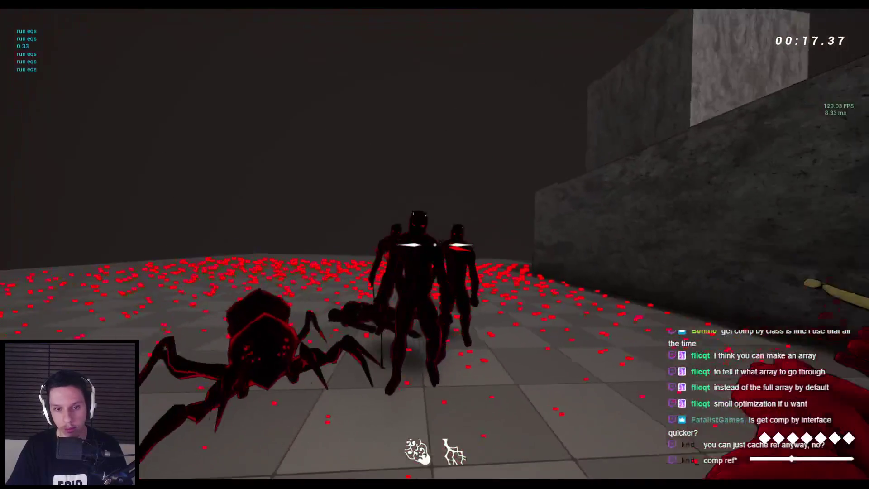
{"action": "left_click", "coordinate": [435, 245]}
{"action": "left_click", "coordinate": [435, 244]}
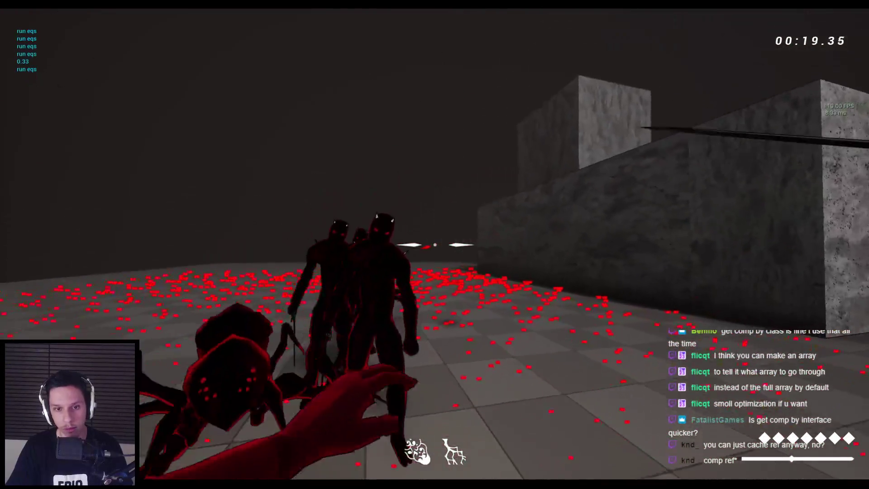
{"action": "left_click", "coordinate": [435, 244]}
{"action": "left_click", "coordinate": [434, 244]}
{"action": "left_click", "coordinate": [434, 244]}
Step: Finish off the spider enemy, then stop the play session
{"action": "left_click", "coordinate": [435, 244]}
{"action": "left_click", "coordinate": [435, 244]}
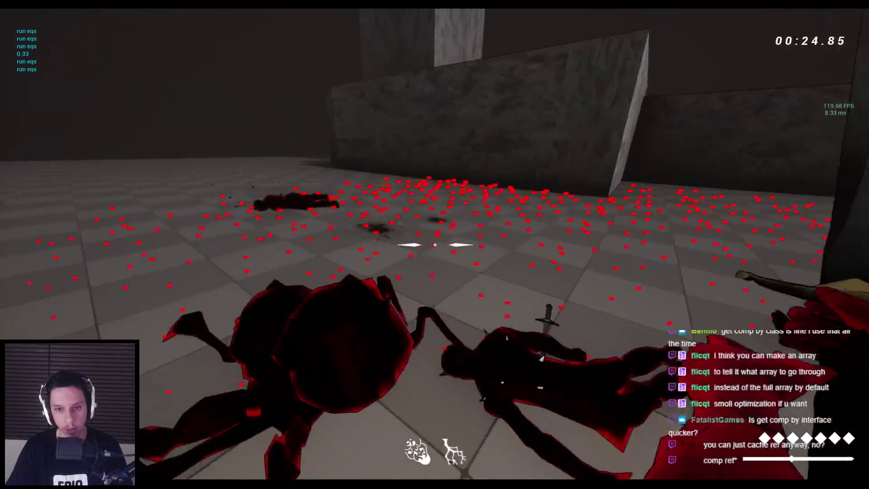
{"action": "left_click", "coordinate": [434, 245]}
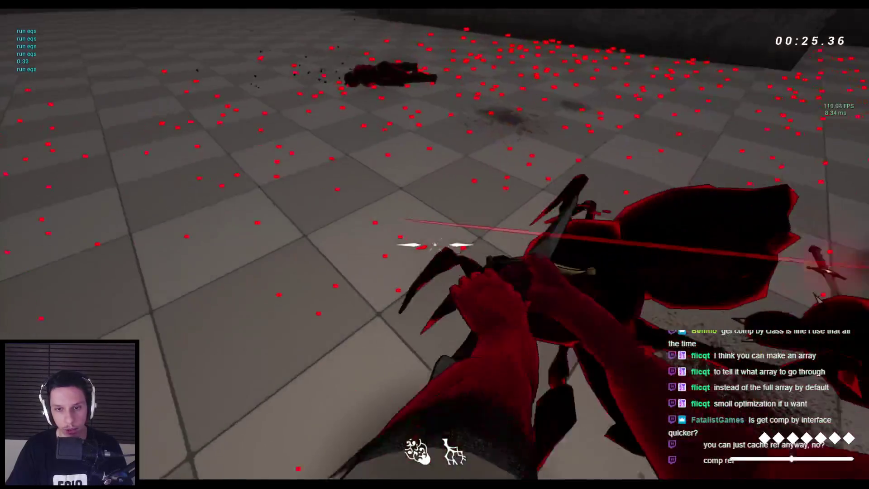
{"action": "left_click", "coordinate": [434, 244]}
{"action": "left_click", "coordinate": [435, 244]}
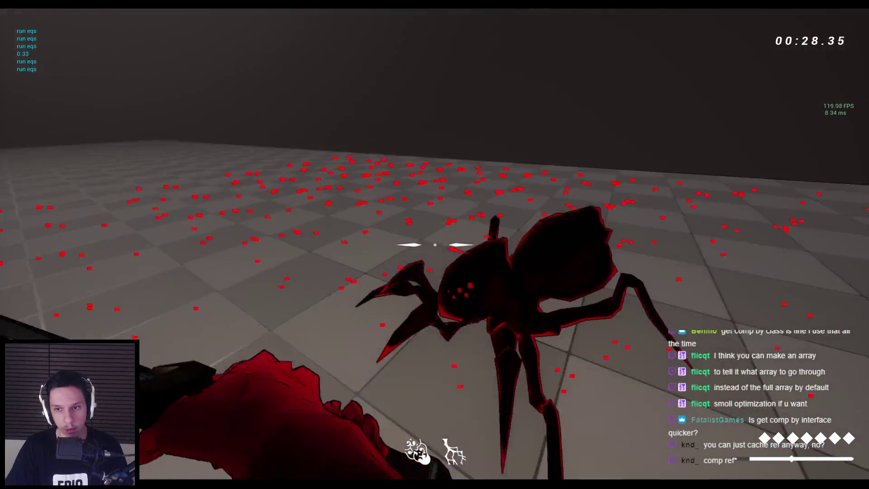
{"action": "left_click", "coordinate": [435, 245]}
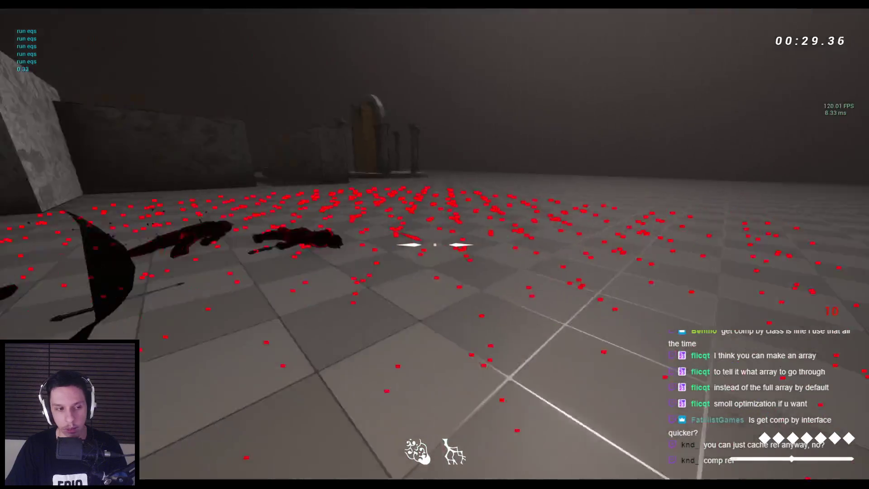
{"action": "left_click", "coordinate": [435, 245]}
{"action": "key", "text": "Escape"}
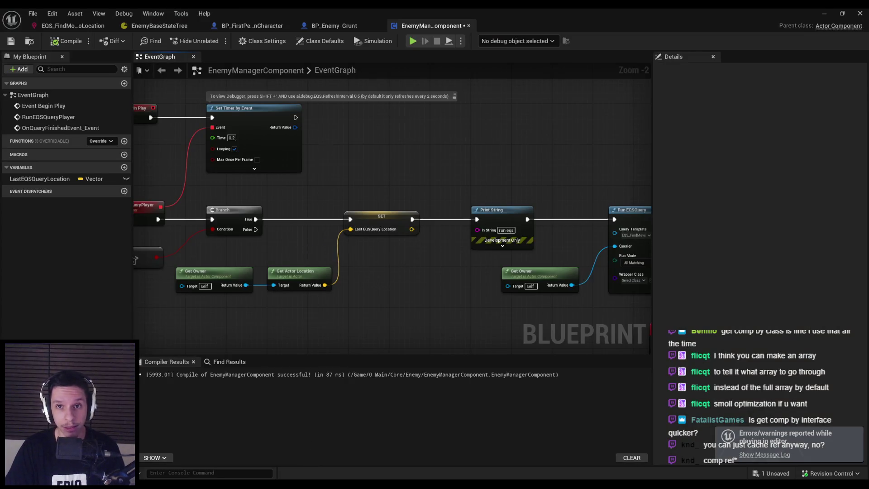
Step: Delete the For Each Loop and Draw Debug Point nodes and save the blueprint
{"action": "scroll", "coordinate": [375, 248], "scroll_direction": "down", "scroll_amount": 1}
{"action": "key", "text": "ctrl+s"}
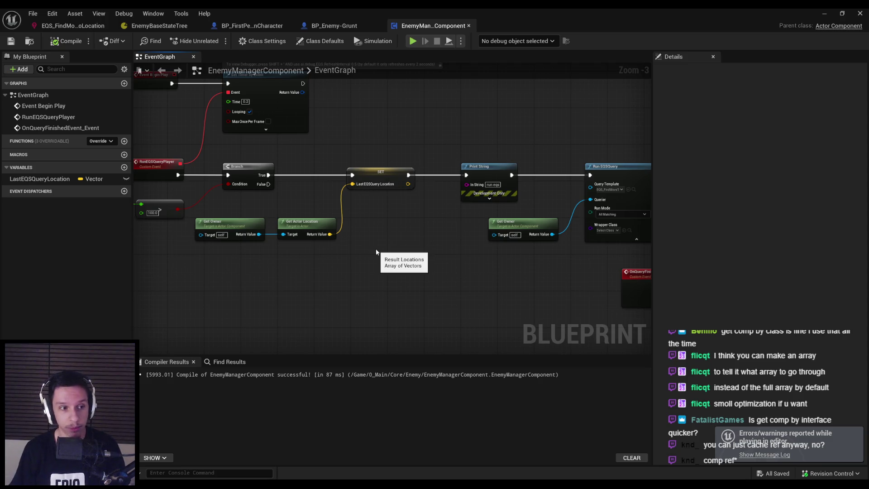
{"action": "left_click_drag", "start_coordinate": [376, 252], "coordinate": [473, 211]}
{"action": "left_click_drag", "start_coordinate": [547, 311], "coordinate": [546, 312]}
{"action": "key", "text": "Delete"}
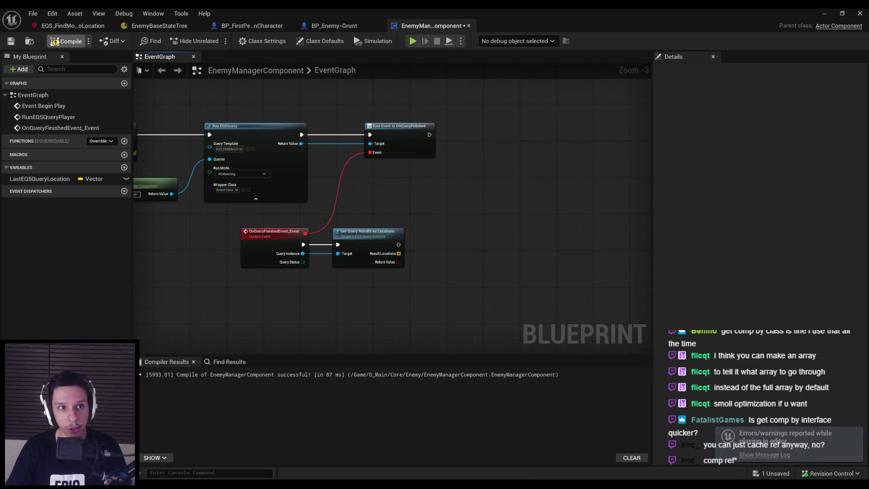
{"action": "left_click", "coordinate": [16, 45]}
Step: Promote Result Locations to a new variable named QueryResultLocations
{"action": "scroll", "coordinate": [396, 262], "scroll_direction": "up", "scroll_amount": 1}
{"action": "scroll", "coordinate": [399, 253], "scroll_direction": "down", "scroll_amount": 2}
{"action": "left_click_drag", "start_coordinate": [380, 221], "coordinate": [413, 224]}
{"action": "left_click", "coordinate": [454, 270]}
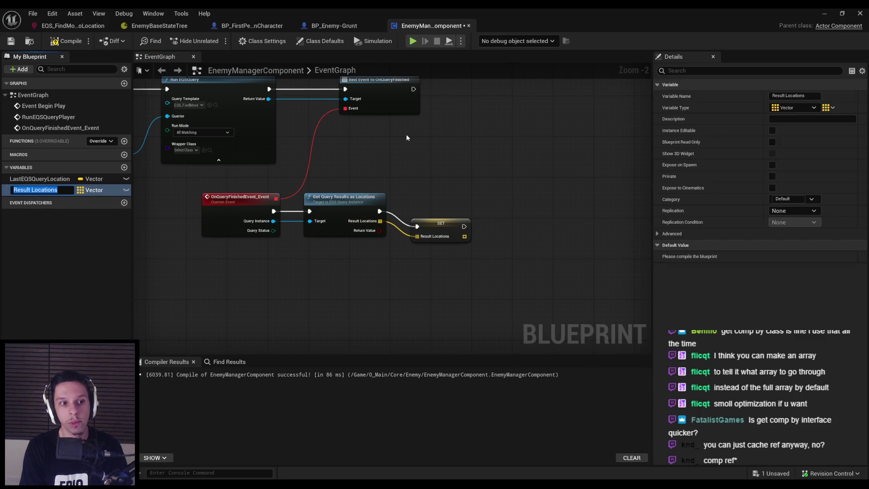
{"action": "type", "text": "QueryRes"}
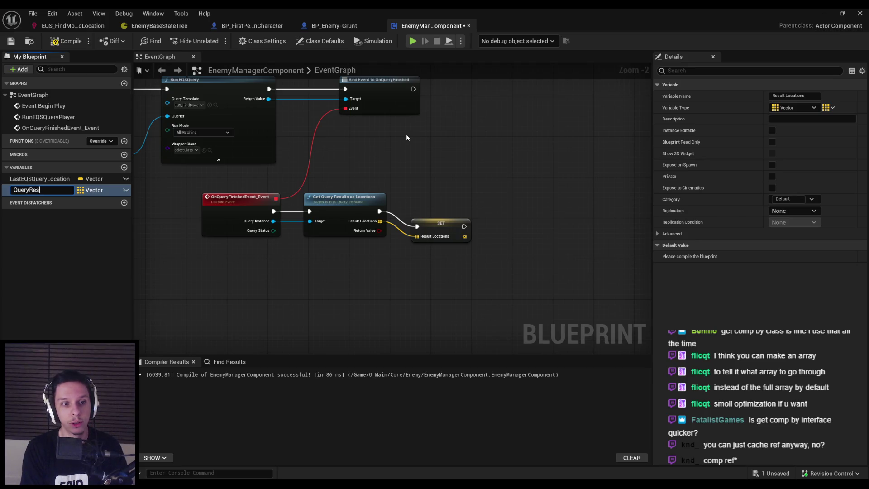
{"action": "type", "text": "ultLocations"}
{"action": "key", "text": "Return"}
Step: Compile and save the blueprint, nudging the new SET node slightly right
{"action": "scroll", "coordinate": [423, 221], "scroll_direction": "up", "scroll_amount": 2}
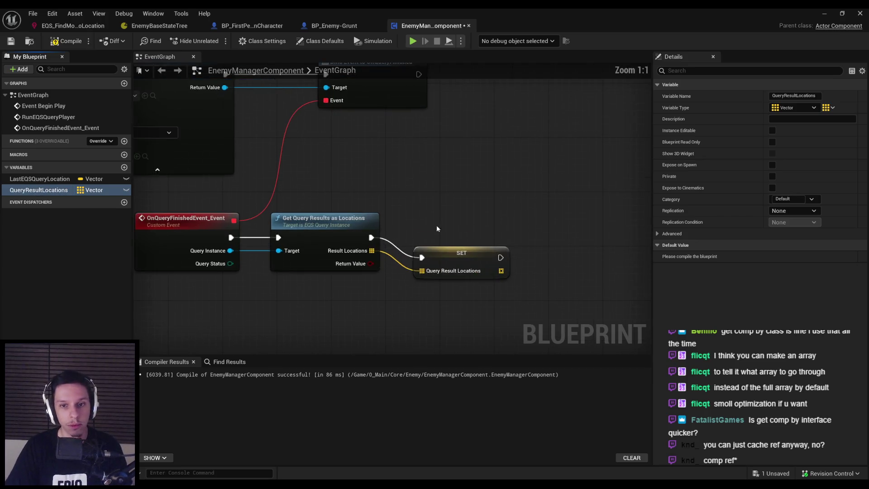
{"action": "left_click", "coordinate": [444, 235]}
{"action": "scroll", "coordinate": [439, 192], "scroll_direction": "down", "scroll_amount": 2}
{"action": "key", "text": "F7"}
{"action": "key", "text": "ctrl+s"}
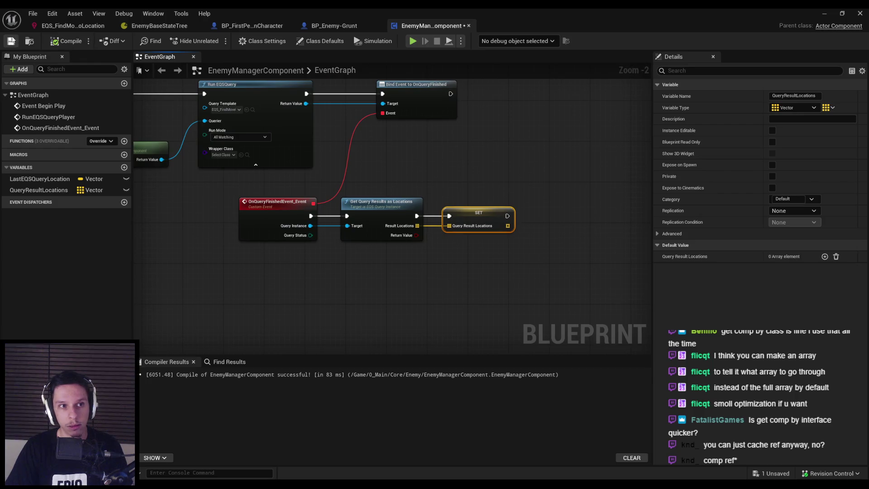
{"action": "mouse_move", "coordinate": [471, 215]}
{"action": "left_mouse_down"}
{"action": "mouse_move", "coordinate": [528, 262]}
{"action": "mouse_move", "coordinate": [523, 235]}
{"action": "mouse_move", "coordinate": [523, 251]}
{"action": "left_mouse_up"}
{"action": "key", "text": "ctrl+s"}
{"action": "left_click", "coordinate": [522, 251]}
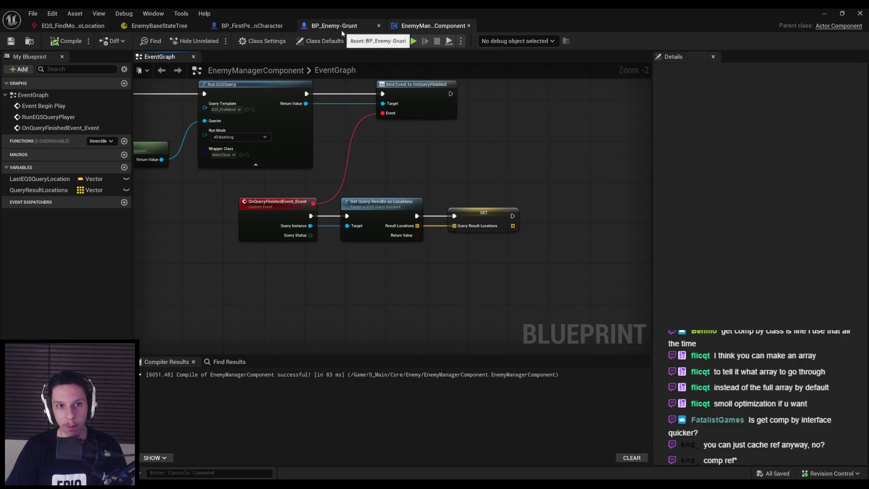
Step: Open the EnemyBaseStateTree and inspect its DesiredMoveToLoc parameter
{"action": "left_click", "coordinate": [132, 26]}
{"action": "left_click", "coordinate": [76, 27]}
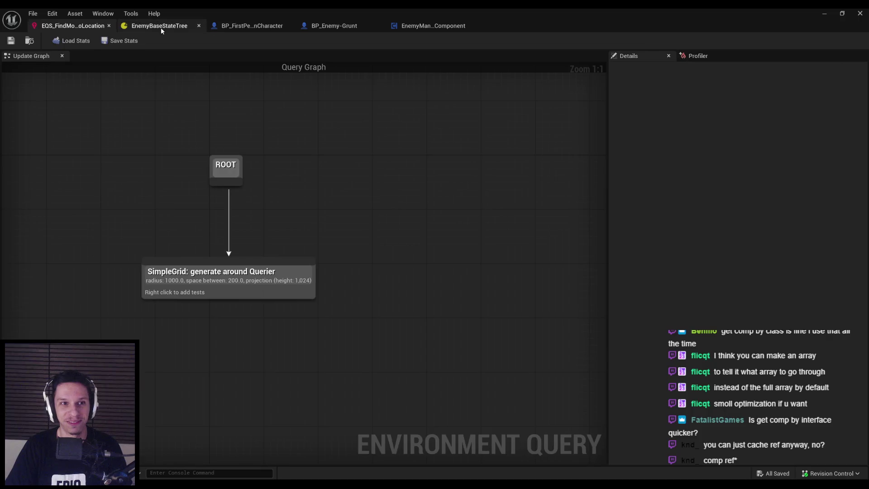
{"action": "left_click", "coordinate": [161, 27]}
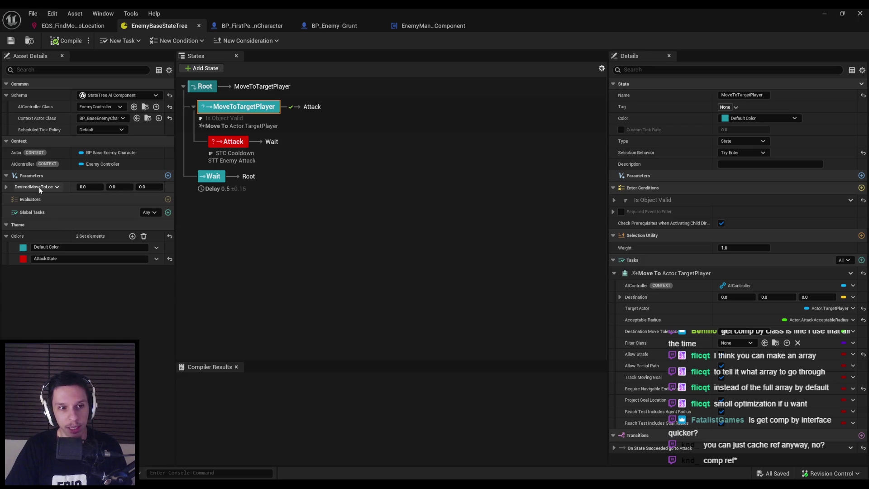
{"action": "left_click", "coordinate": [14, 187]}
{"action": "left_click", "coordinate": [20, 187]}
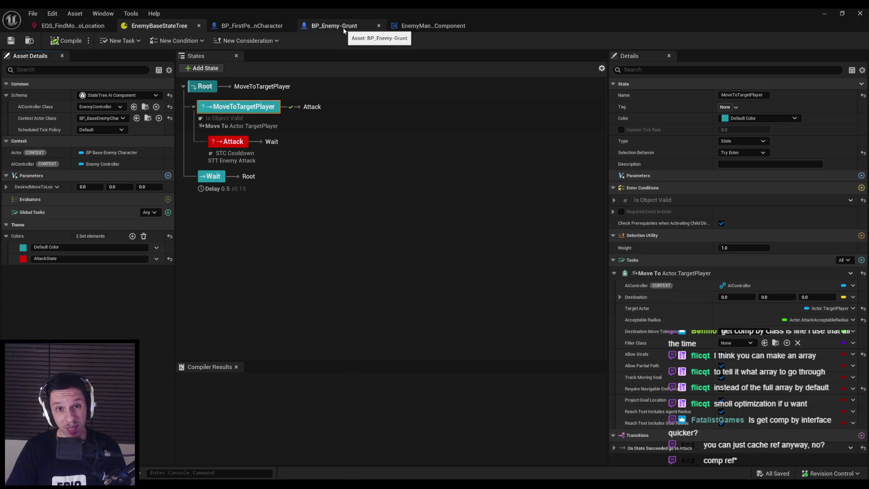
{"action": "left_click", "coordinate": [35, 188]}
{"action": "left_click", "coordinate": [40, 188]}
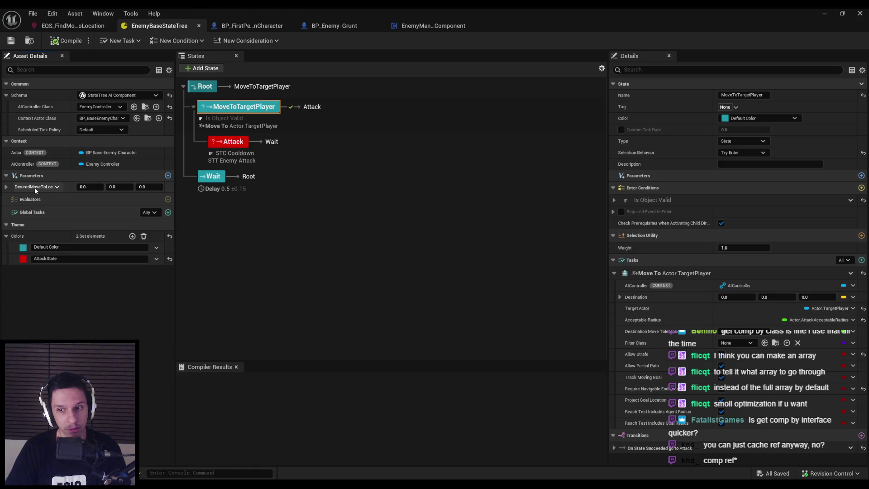
Step: Remove the DesiredMoveToLoc parameter, save the state tree, and switch to BP_Enemy-Grunt
{"action": "left_click", "coordinate": [36, 187]}
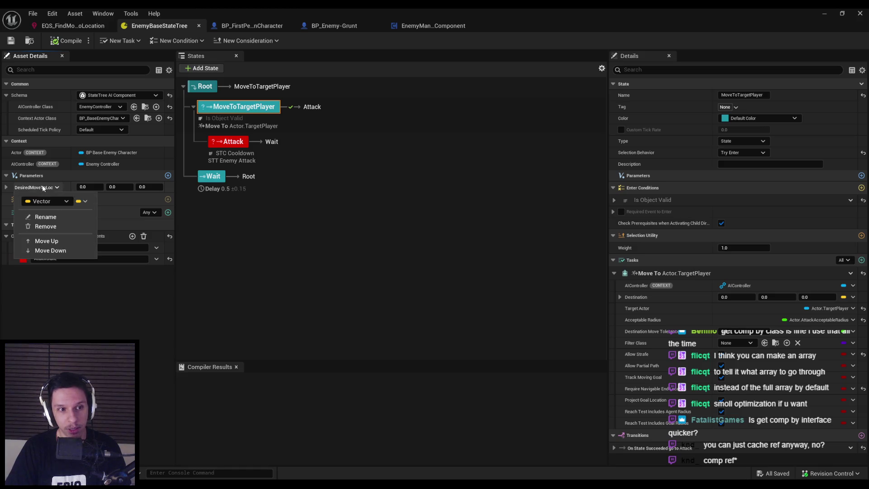
{"action": "left_click", "coordinate": [46, 226]}
{"action": "key", "text": "ctrl+s"}
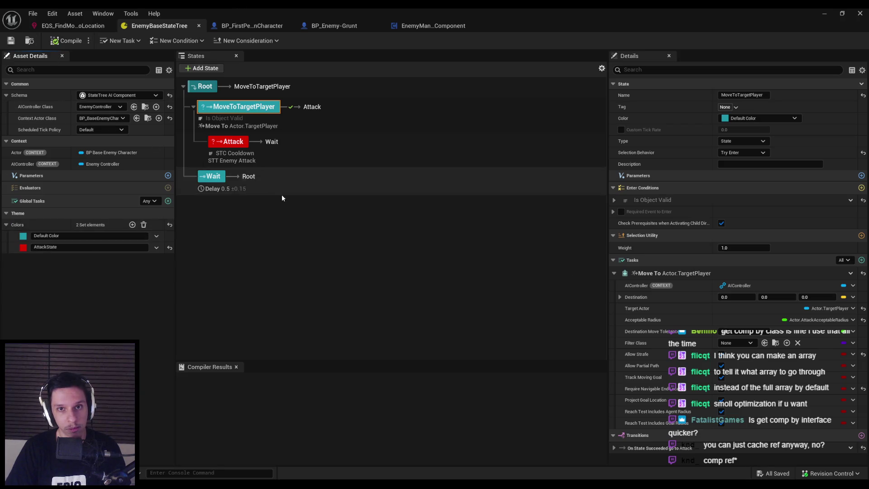
{"action": "left_click", "coordinate": [337, 26]}
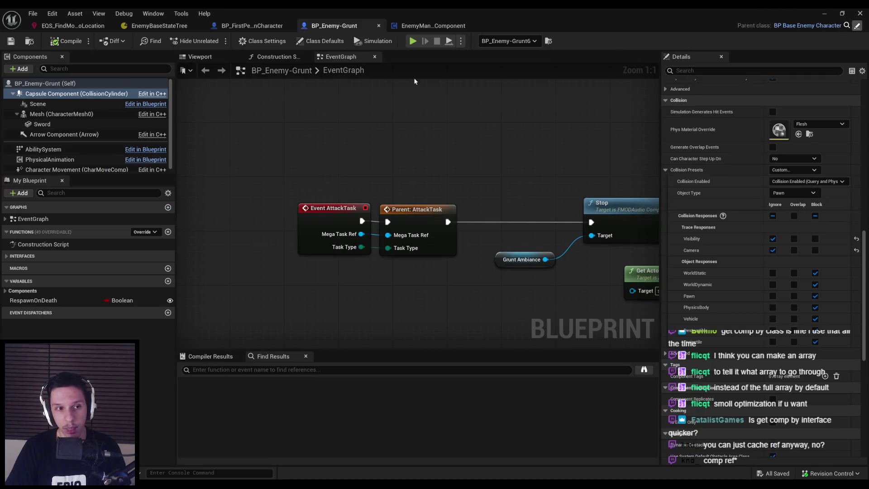
Step: Open the parent BP_BaseEnemyCharacter blueprint, then check it out and save it
{"action": "left_click", "coordinate": [808, 25]}
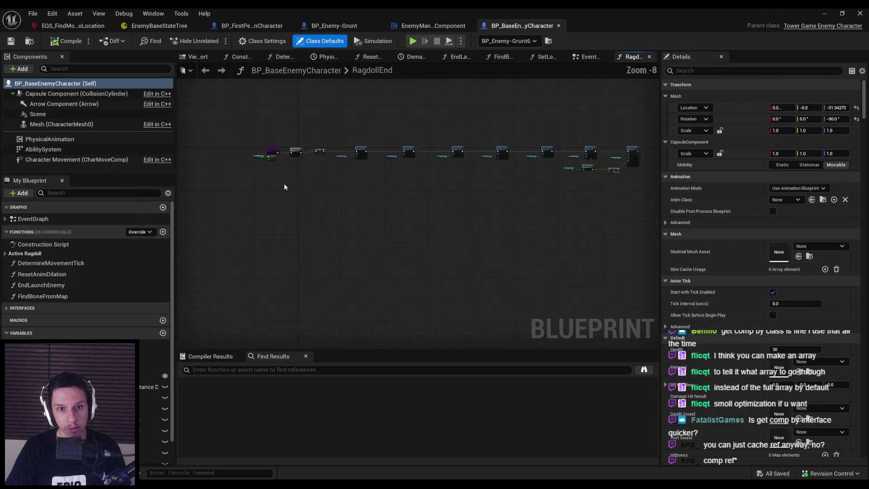
{"action": "scroll", "coordinate": [278, 176], "scroll_direction": "down", "scroll_amount": 3}
{"action": "left_click", "coordinate": [262, 174]}
{"action": "scroll", "coordinate": [261, 173], "scroll_direction": "up", "scroll_amount": 8}
{"action": "scroll", "coordinate": [337, 171], "scroll_direction": "down", "scroll_amount": 3}
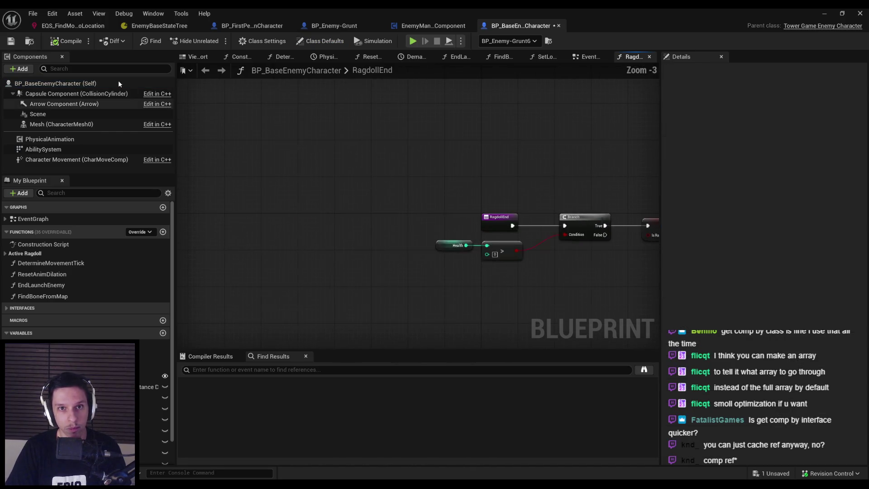
{"action": "key", "text": "ctrl+s"}
{"action": "left_click", "coordinate": [435, 343]}
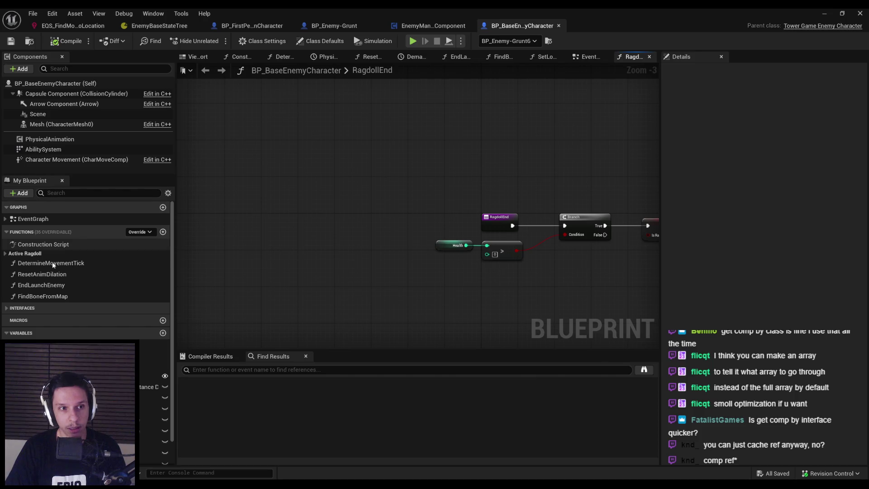
Step: Open the EventGraph and locate the BeginPlay timer setup
{"action": "double_click", "coordinate": [39, 219]}
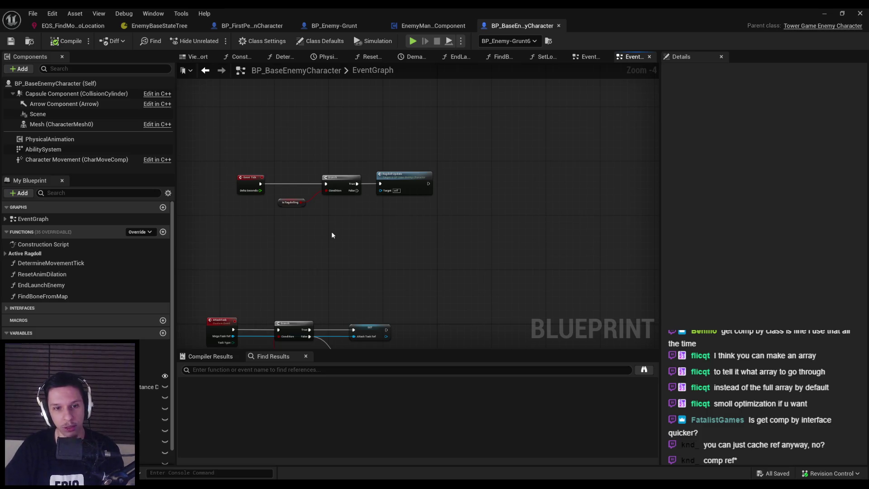
{"action": "scroll", "coordinate": [332, 232], "scroll_direction": "down", "scroll_amount": 4}
{"action": "scroll", "coordinate": [349, 243], "scroll_direction": "up", "scroll_amount": 1}
{"action": "scroll", "coordinate": [317, 277], "scroll_direction": "up", "scroll_amount": 2}
{"action": "scroll", "coordinate": [315, 244], "scroll_direction": "down", "scroll_amount": 2}
{"action": "scroll", "coordinate": [315, 245], "scroll_direction": "up", "scroll_amount": 3}
{"action": "scroll", "coordinate": [302, 221], "scroll_direction": "down", "scroll_amount": 3}
{"action": "scroll", "coordinate": [223, 220], "scroll_direction": "up", "scroll_amount": 2}
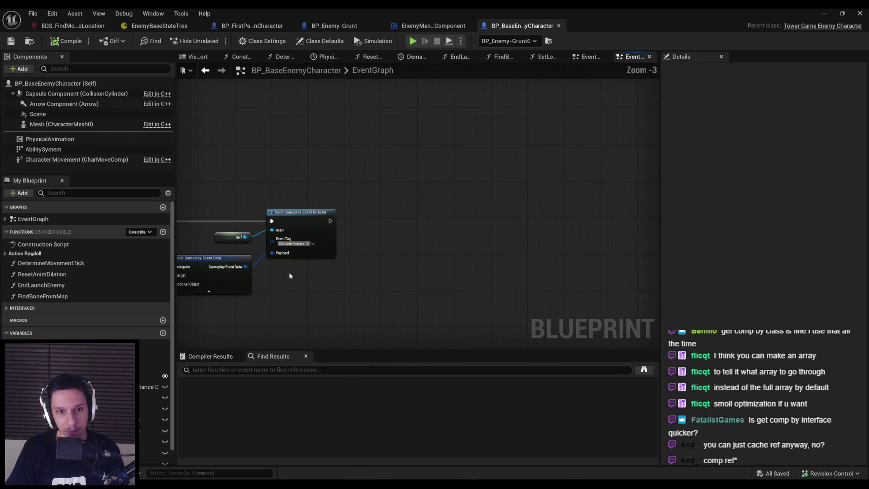
{"action": "scroll", "coordinate": [287, 272], "scroll_direction": "up", "scroll_amount": 1}
{"action": "scroll", "coordinate": [304, 180], "scroll_direction": "down", "scroll_amount": 3}
{"action": "scroll", "coordinate": [382, 170], "scroll_direction": "up", "scroll_amount": 3}
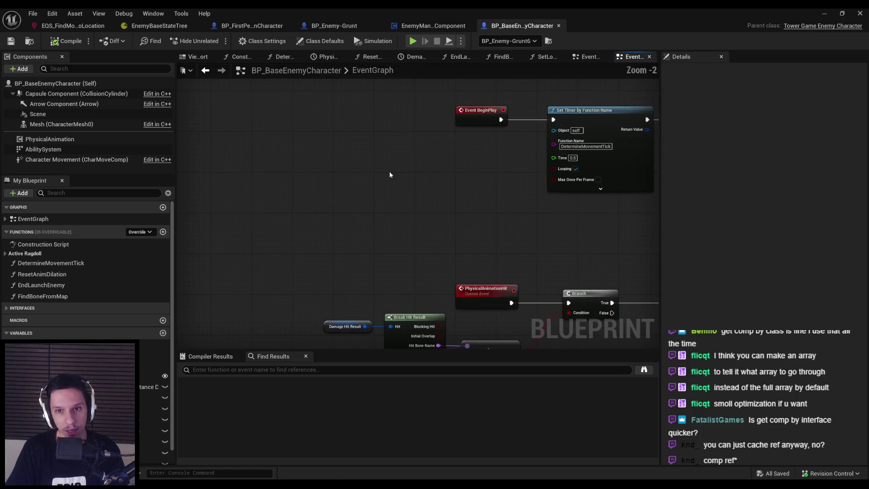
{"action": "scroll", "coordinate": [308, 213], "scroll_direction": "up", "scroll_amount": 3}
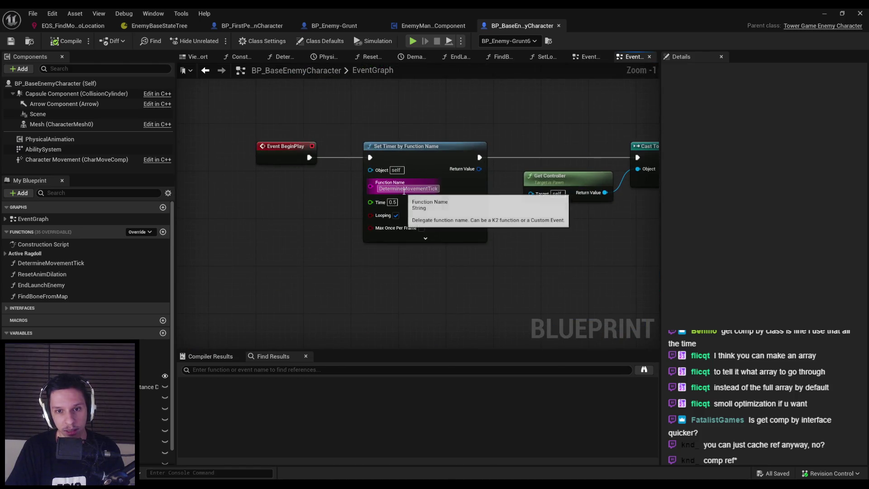
Step: Check the DetermineMovementTick function, then shift the BeginPlay Set Timer node left
{"action": "double_click", "coordinate": [50, 263]}
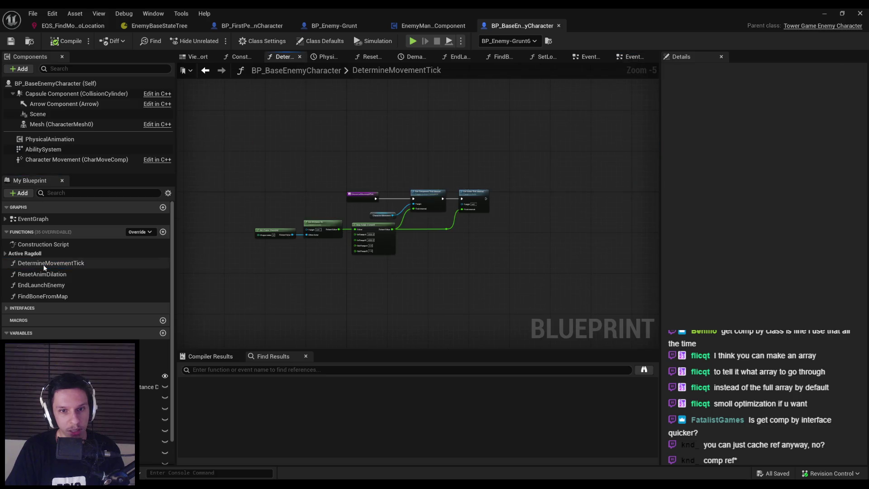
{"action": "scroll", "coordinate": [350, 199], "scroll_direction": "up", "scroll_amount": 2}
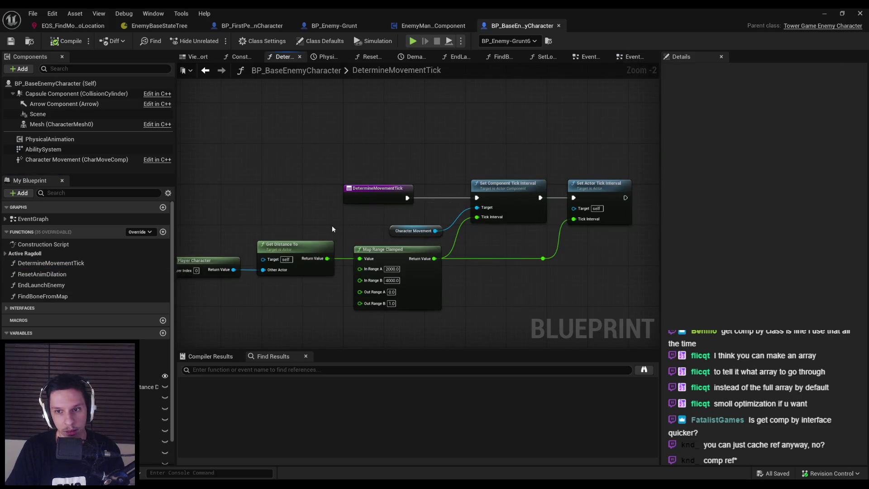
{"action": "key", "text": "alt+Left"}
{"action": "left_click", "coordinate": [376, 224]}
{"action": "scroll", "coordinate": [376, 224], "scroll_direction": "down", "scroll_amount": 2}
{"action": "mouse_move", "coordinate": [389, 235]}
{"action": "left_mouse_down"}
{"action": "mouse_move", "coordinate": [265, 236]}
{"action": "mouse_move", "coordinate": [443, 219]}
{"action": "mouse_move", "coordinate": [379, 233]}
{"action": "left_mouse_up"}
Step: Add a second Set Timer by Function Name node after the existing timer
{"action": "left_click_drag", "start_coordinate": [355, 193], "coordinate": [395, 192]}
{"action": "type", "text": "set t"}
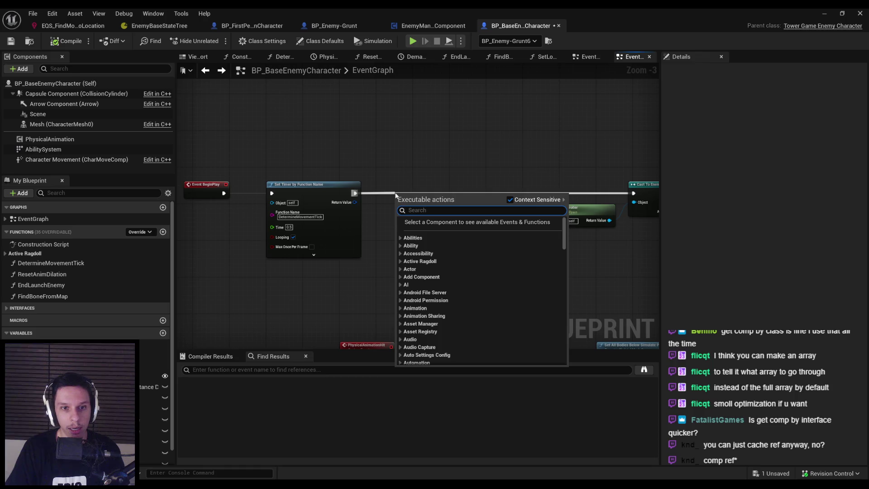
{"action": "type", "text": "imer by function"}
{"action": "key", "text": "Return"}
{"action": "scroll", "coordinate": [396, 200], "scroll_direction": "up", "scroll_amount": 3}
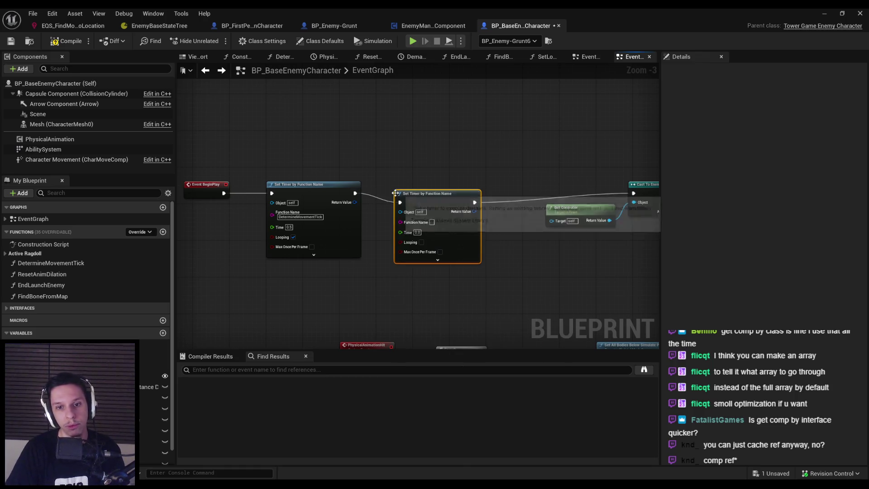
{"action": "left_click_drag", "start_coordinate": [441, 207], "coordinate": [474, 193]}
Step: Set the new timer's Function Name to CalculateMoveLoc
{"action": "left_click", "coordinate": [477, 223]}
{"action": "type", "text": "Dete"}
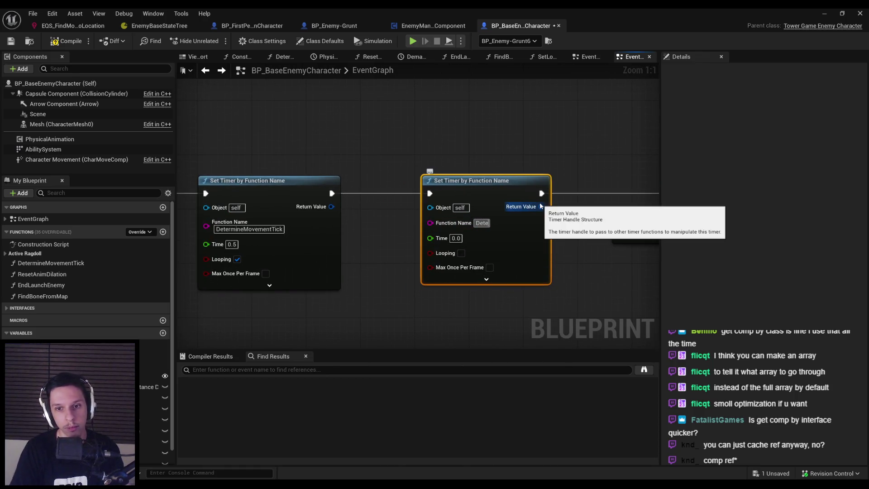
{"action": "type", "text": "rmineNextMoveLoc"}
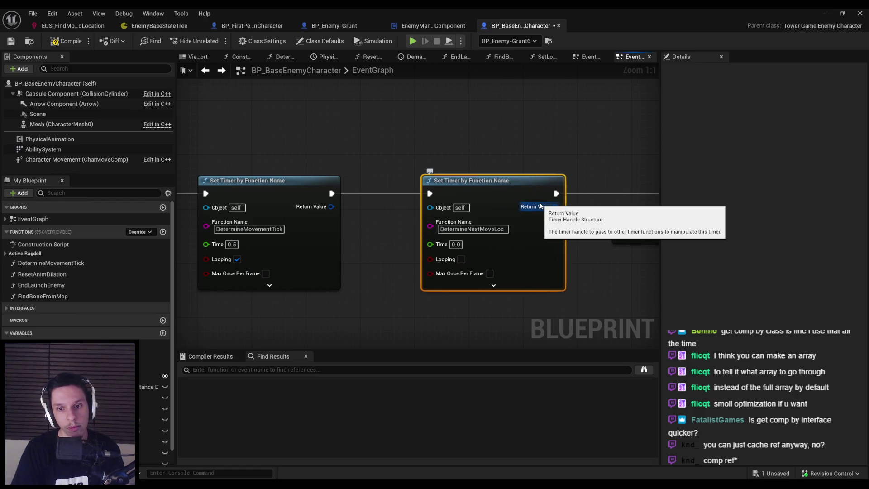
{"action": "key", "text": "Return"}
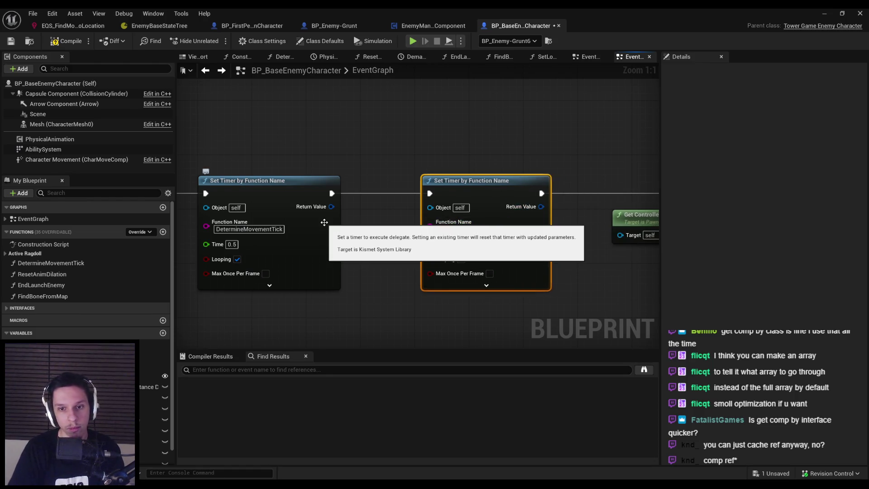
{"action": "double_click", "coordinate": [452, 229]}
{"action": "type", "text": "CalculateNextMoveLoc"}
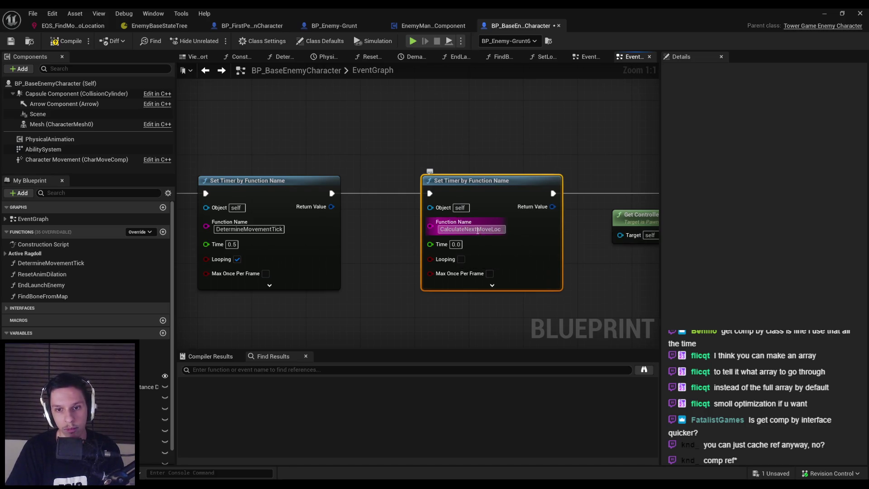
{"action": "left_click_drag", "start_coordinate": [467, 232], "coordinate": [465, 232]}
{"action": "key", "text": "BackSpace"}
{"action": "key", "text": "Return"}
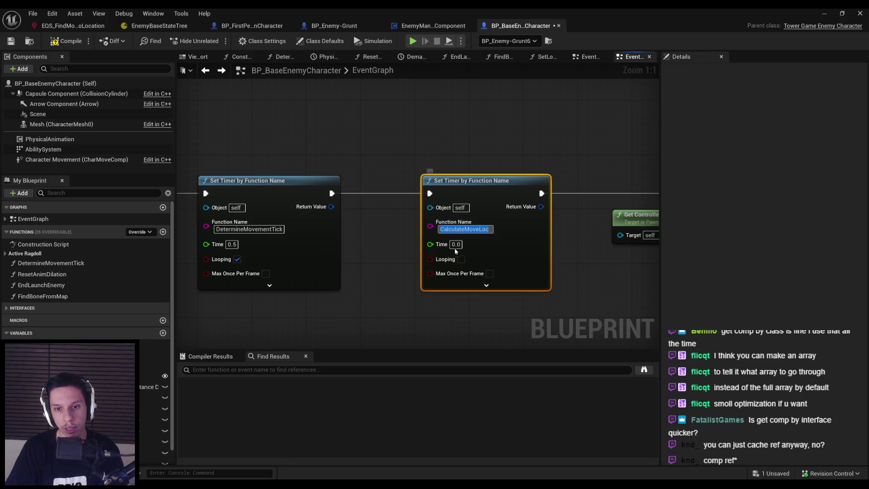
Step: Give the new timer a Time of 0.2 and enable Looping
{"action": "left_click", "coordinate": [456, 244]}
{"action": "type", "text": "0.2"}
{"action": "scroll", "coordinate": [444, 230], "scroll_direction": "down", "scroll_amount": 1}
{"action": "left_click", "coordinate": [442, 229]}
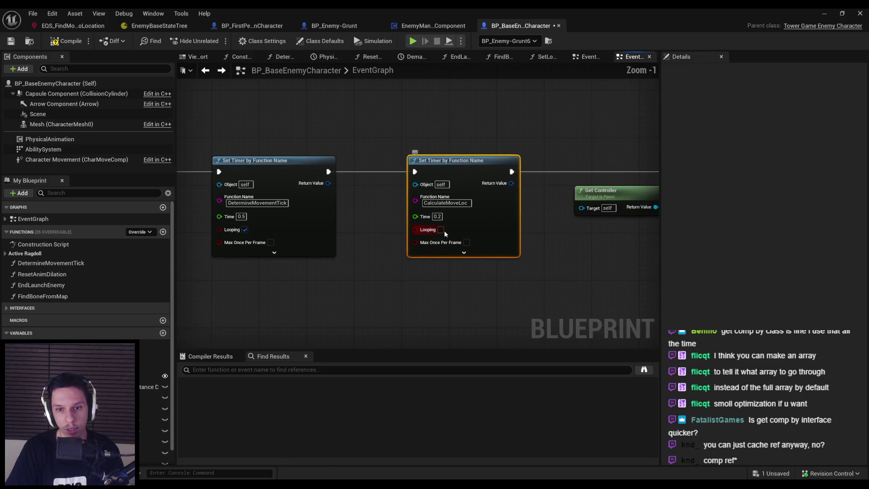
Step: Create a new function named CalculateMoveLoc
{"action": "left_click", "coordinate": [163, 231]}
{"action": "type", "text": "CalculateMoveLoc"}
{"action": "key", "text": "Return"}
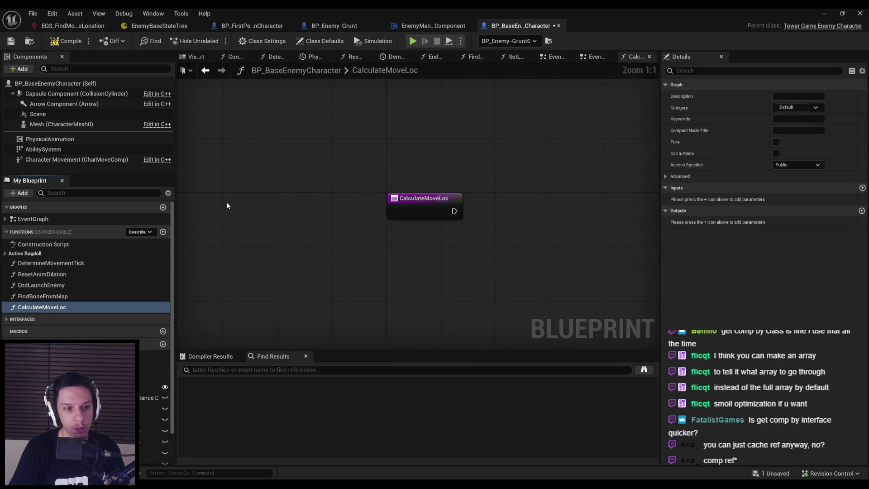
Step: Compile and save, then add a Get Player Character node in CalculateMoveLoc
{"action": "left_click", "coordinate": [67, 41]}
{"action": "left_click", "coordinate": [11, 40]}
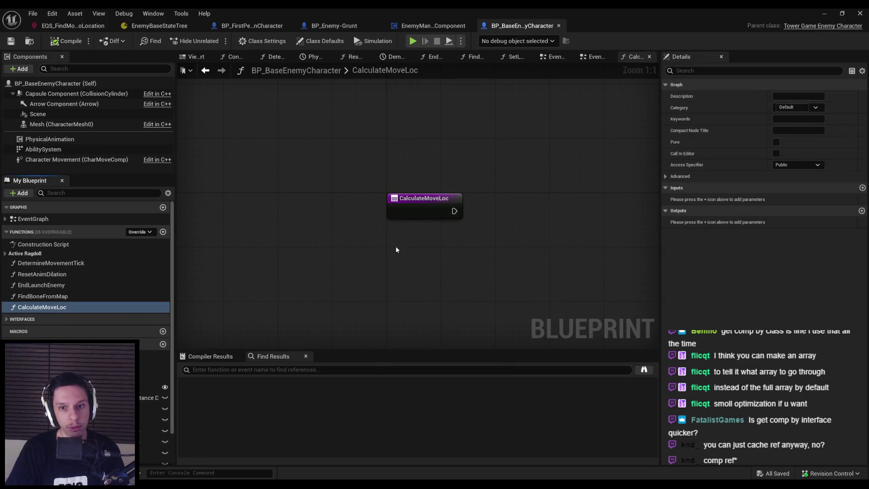
{"action": "right_click", "coordinate": [407, 249]}
{"action": "type", "text": "get player char"}
{"action": "key", "text": "Return"}
Step: Connect a Get Component by Class node set to Enemy Manager and save
{"action": "left_click_drag", "start_coordinate": [500, 258], "coordinate": [527, 255]}
{"action": "type", "text": "get"}
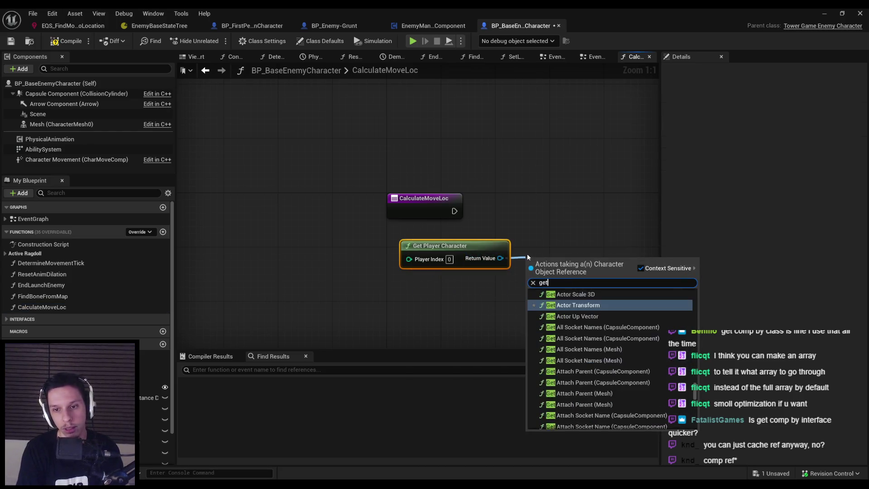
{"action": "type", "text": " component by class"}
{"action": "key", "text": "Return"}
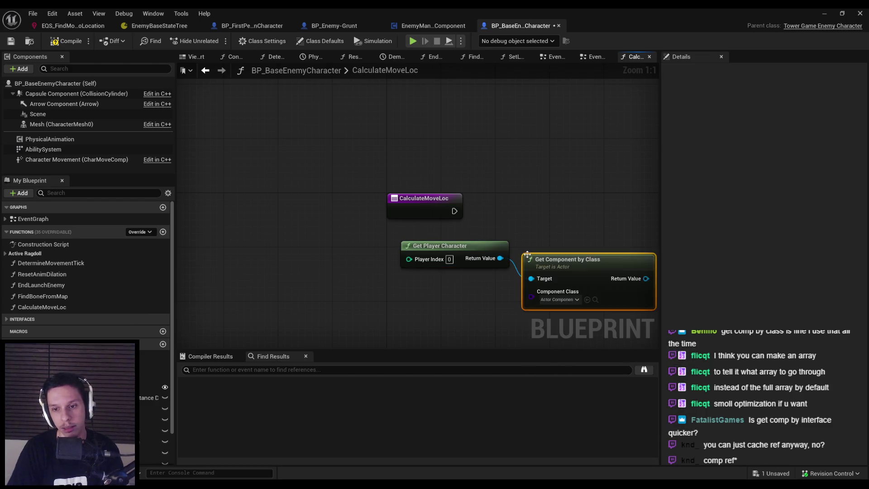
{"action": "left_click", "coordinate": [441, 233]}
{"action": "type", "text": "manager"}
{"action": "left_click", "coordinate": [474, 265]}
{"action": "key", "text": "ctrl+s"}
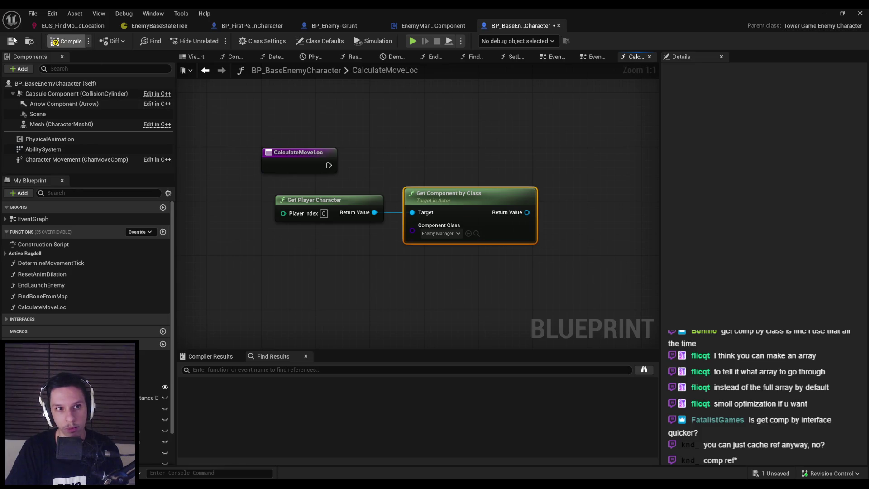
Step: Reposition the nodes and add a Get Query Result Locations getter from the component
{"action": "left_click_drag", "start_coordinate": [498, 262], "coordinate": [376, 213]}
{"action": "mouse_move", "coordinate": [464, 213]}
{"action": "left_mouse_down"}
{"action": "mouse_move", "coordinate": [450, 217]}
{"action": "mouse_move", "coordinate": [450, 237]}
{"action": "left_mouse_up"}
{"action": "left_click", "coordinate": [464, 296]}
{"action": "left_click_drag", "start_coordinate": [514, 233], "coordinate": [553, 218]}
{"action": "left_click", "coordinate": [439, 27]}
{"action": "left_click", "coordinate": [520, 25]}
{"action": "left_click_drag", "start_coordinate": [514, 233], "coordinate": [539, 227]}
{"action": "type", "text": "resultloc"}
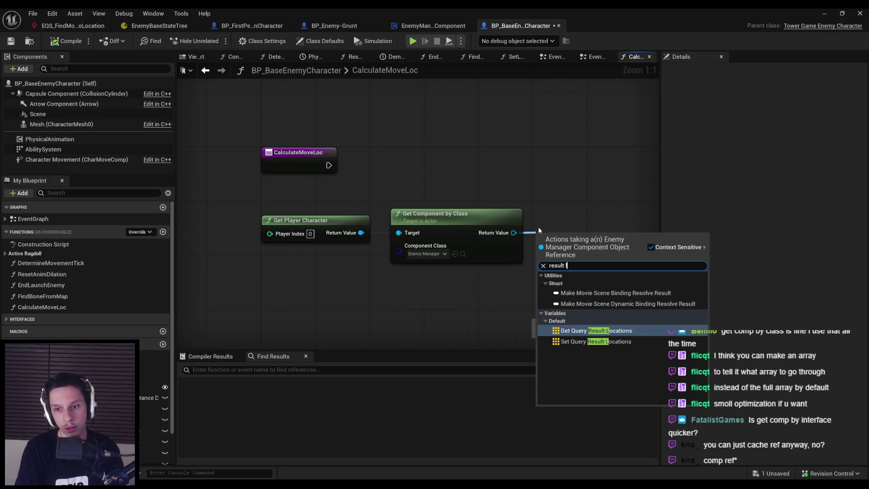
{"action": "key", "text": "Return"}
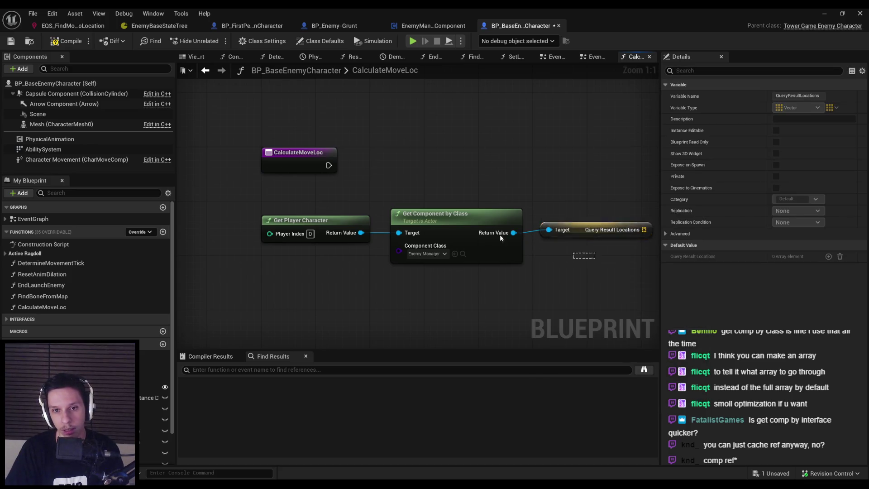
{"action": "left_click", "coordinate": [589, 281]}
Step: Browse the Utilities and Array actions offered for the Query Result Locations array
{"action": "mouse_move", "coordinate": [642, 238]}
{"action": "left_mouse_down"}
{"action": "mouse_move", "coordinate": [470, 228]}
{"action": "mouse_move", "coordinate": [484, 213]}
{"action": "left_mouse_up"}
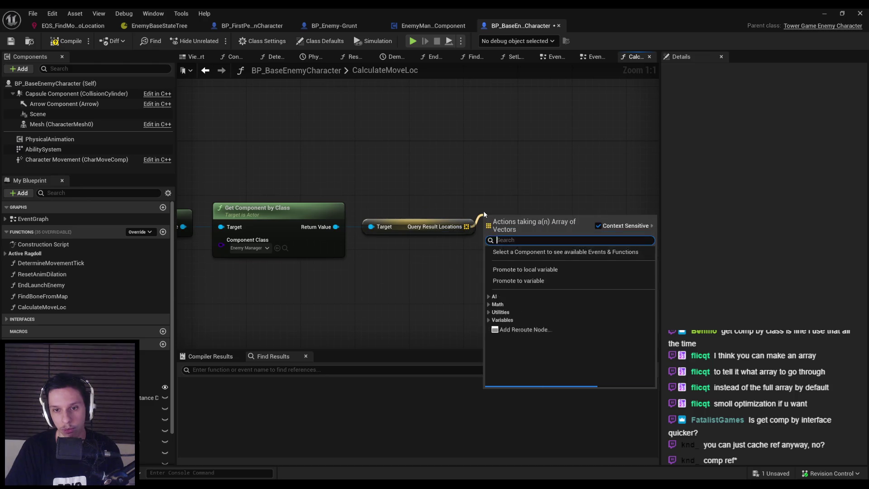
{"action": "type", "text": "vector"}
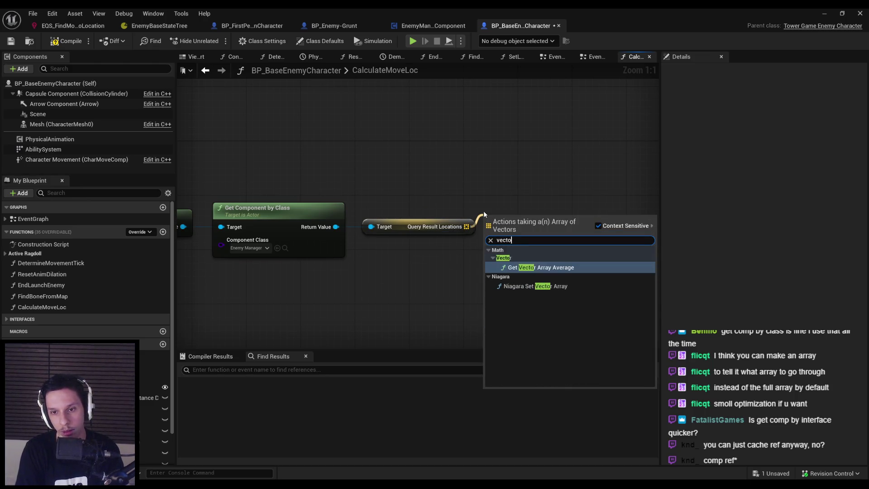
{"action": "key", "text": "BackSpace"}
{"action": "key", "text": "BackSpace"}
{"action": "key", "text": "BackSpace"}
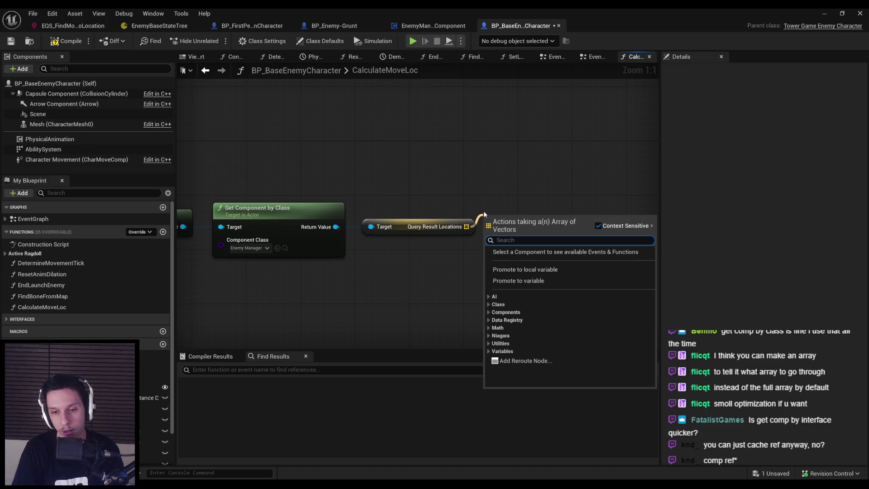
{"action": "left_click", "coordinate": [489, 343]}
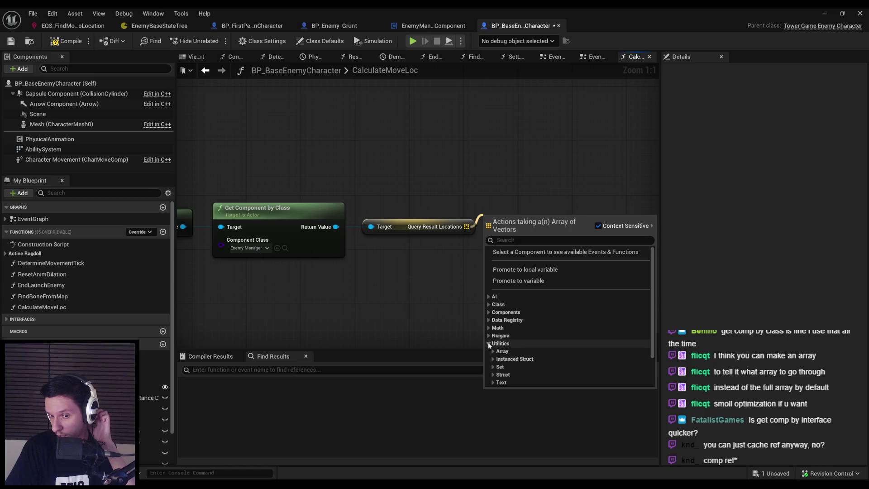
{"action": "scroll", "coordinate": [491, 337], "scroll_direction": "down", "scroll_amount": 1}
{"action": "left_click", "coordinate": [493, 324]}
{"action": "scroll", "coordinate": [494, 324], "scroll_direction": "down", "scroll_amount": 2}
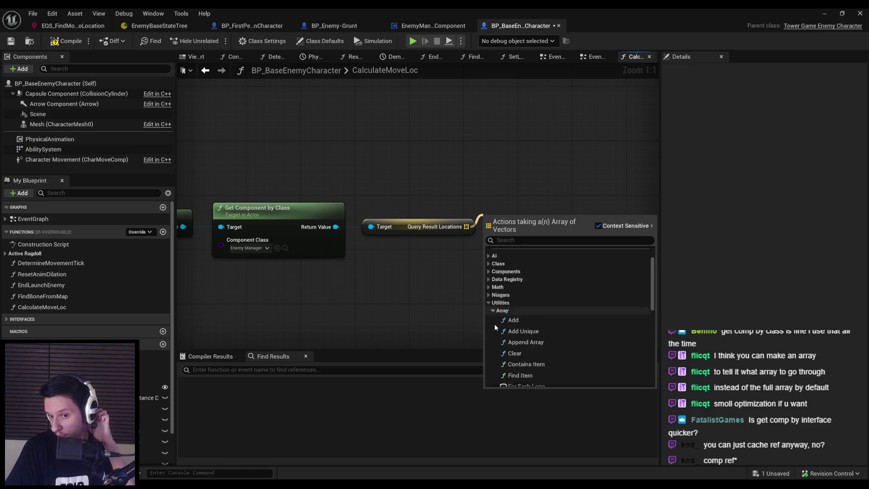
{"action": "scroll", "coordinate": [494, 324], "scroll_direction": "down", "scroll_amount": 5}
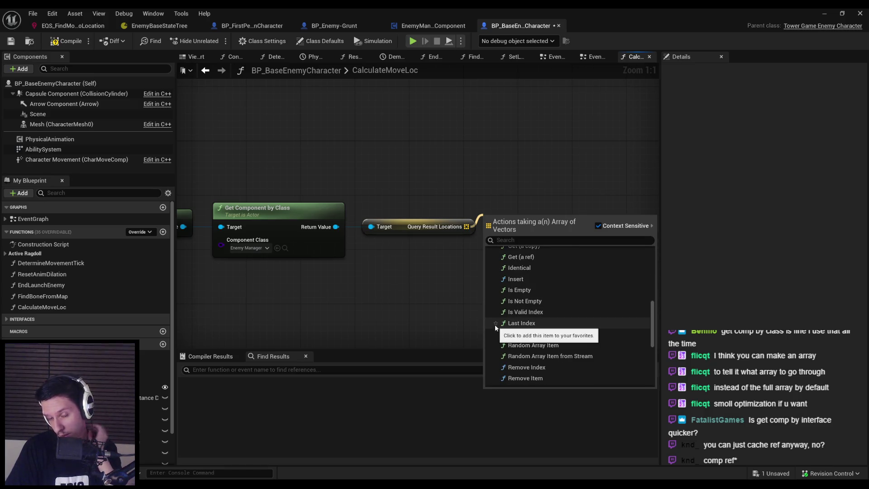
{"action": "scroll", "coordinate": [498, 329], "scroll_direction": "down", "scroll_amount": 5}
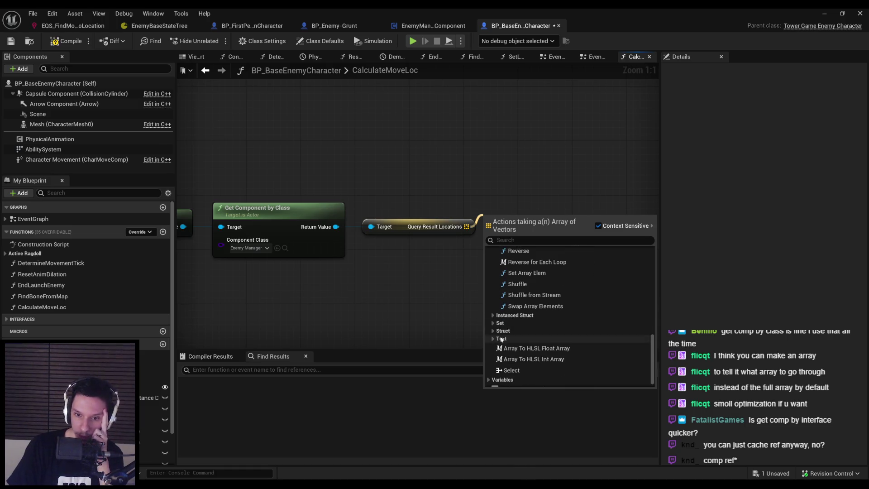
{"action": "scroll", "coordinate": [498, 369], "scroll_direction": "down", "scroll_amount": 1}
{"action": "scroll", "coordinate": [525, 355], "scroll_direction": "up", "scroll_amount": 3}
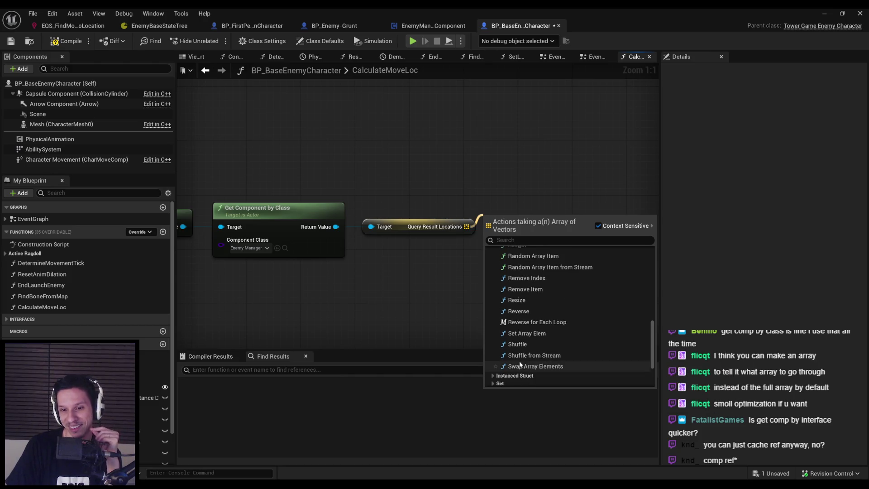
{"action": "scroll", "coordinate": [521, 353], "scroll_direction": "up", "scroll_amount": 8}
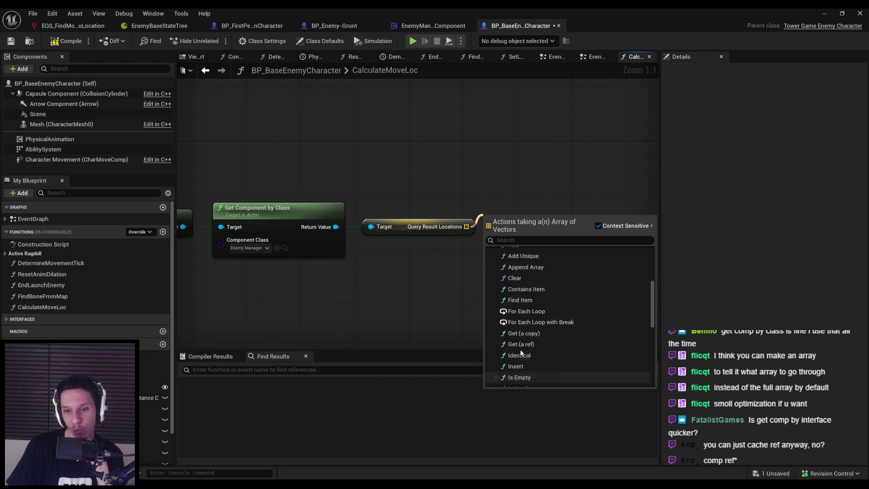
{"action": "left_click", "coordinate": [489, 309]}
Step: Browse the Niagara, Math, Data Registry, Components and AI action categories, then dismiss the list
{"action": "left_click", "coordinate": [488, 335]}
{"action": "left_click", "coordinate": [488, 336]}
{"action": "left_click", "coordinate": [489, 328]}
{"action": "left_click", "coordinate": [493, 336]}
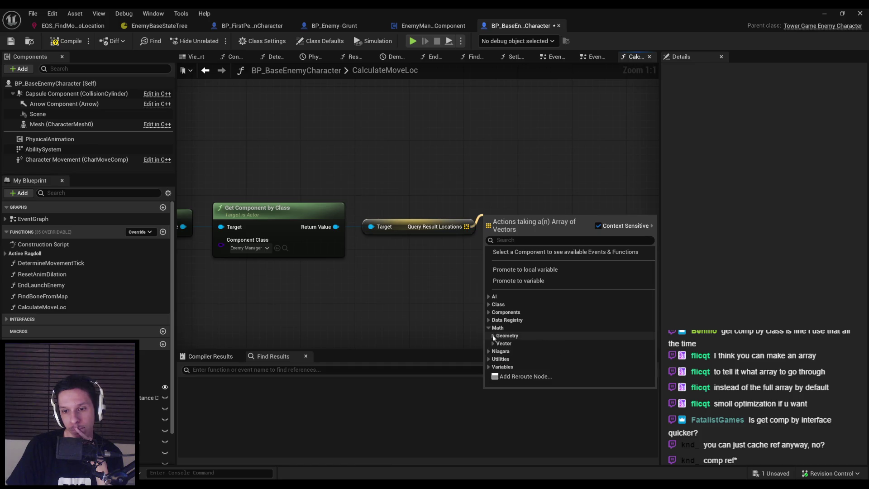
{"action": "left_click", "coordinate": [493, 336]}
{"action": "left_click", "coordinate": [494, 343]}
{"action": "left_click", "coordinate": [494, 344]}
{"action": "left_click", "coordinate": [489, 328]}
{"action": "left_click", "coordinate": [489, 320]}
{"action": "left_click", "coordinate": [489, 320]}
{"action": "left_click", "coordinate": [489, 312]}
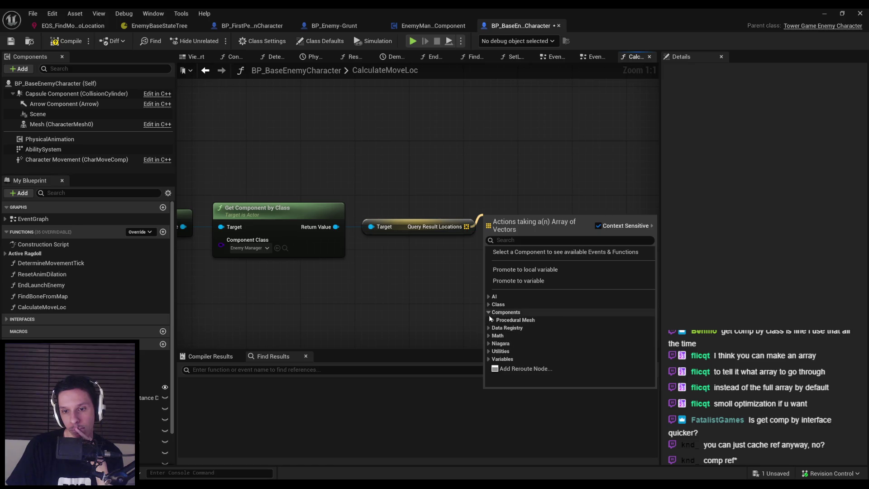
{"action": "left_click", "coordinate": [489, 319]}
{"action": "left_click", "coordinate": [489, 311]}
{"action": "left_click", "coordinate": [489, 297]}
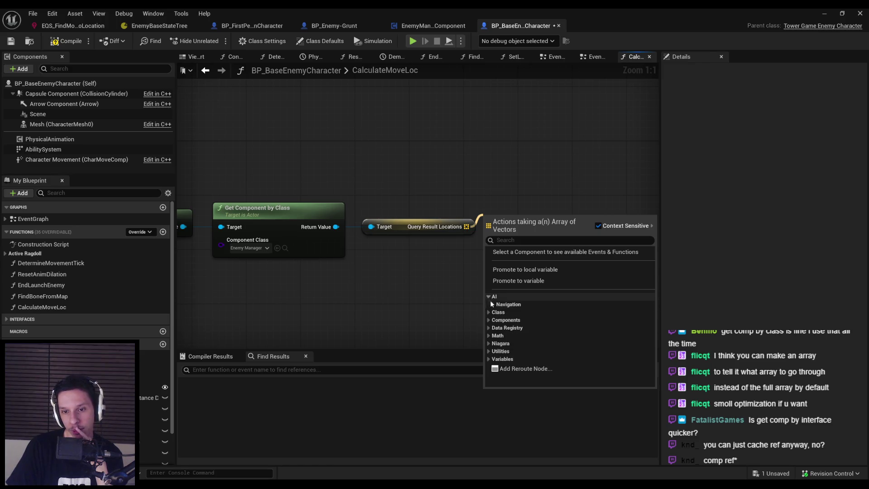
{"action": "left_click", "coordinate": [493, 305]}
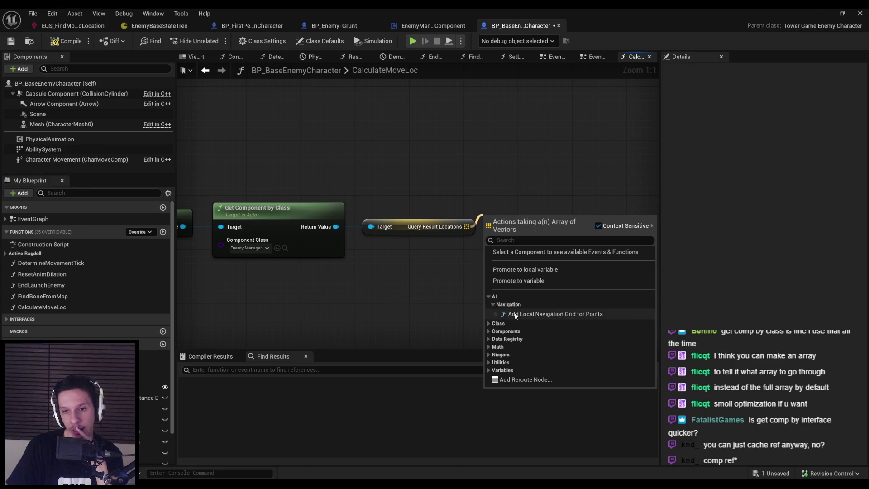
{"action": "left_click", "coordinate": [363, 283]}
Step: Move the three chained nodes further left and pull a new wire from Query Result Locations
{"action": "key", "text": "Home"}
{"action": "left_click_drag", "start_coordinate": [506, 243], "coordinate": [344, 212]}
{"action": "left_click_drag", "start_coordinate": [423, 220], "coordinate": [267, 219]}
{"action": "left_click", "coordinate": [381, 240]}
{"action": "mouse_move", "coordinate": [381, 240]}
{"action": "left_mouse_down"}
{"action": "mouse_move", "coordinate": [466, 263]}
{"action": "mouse_move", "coordinate": [506, 234]}
{"action": "left_mouse_up"}
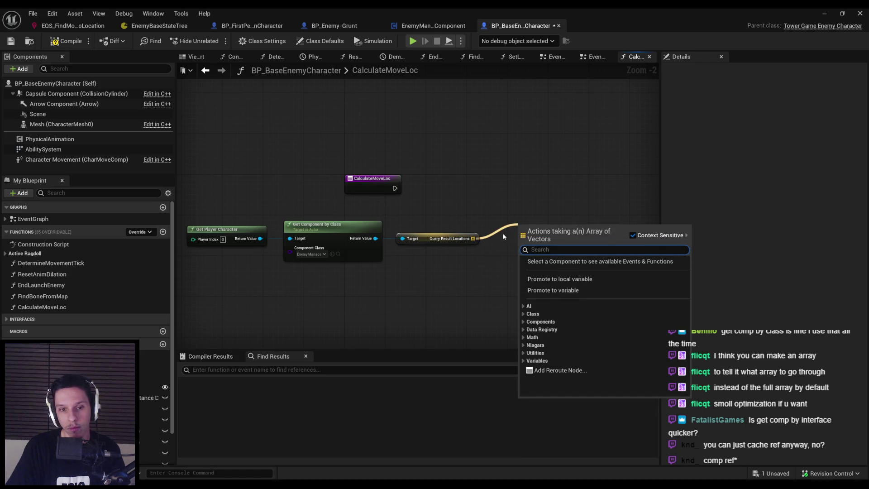
{"action": "left_click", "coordinate": [477, 254]}
{"action": "left_click_drag", "start_coordinate": [473, 239], "coordinate": [512, 213]}
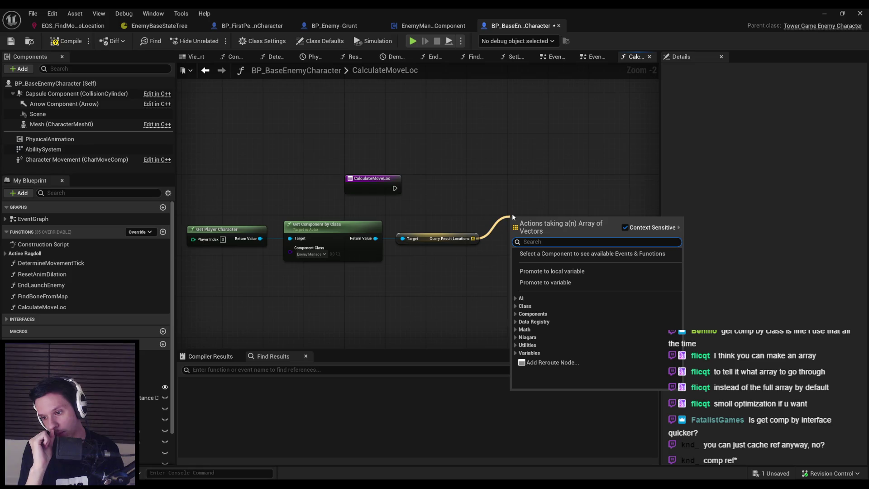
Step: Add a For Each Loop over Query Result Locations and move it up
{"action": "type", "text": "for each"}
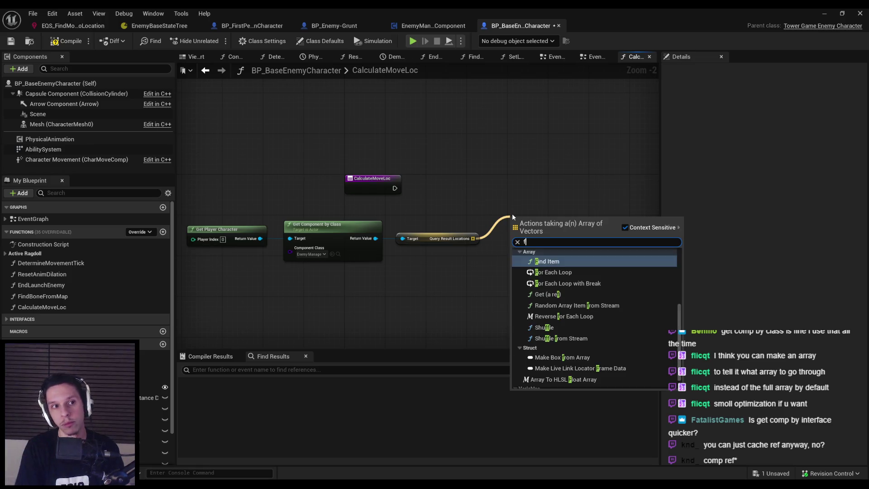
{"action": "key", "text": "Return"}
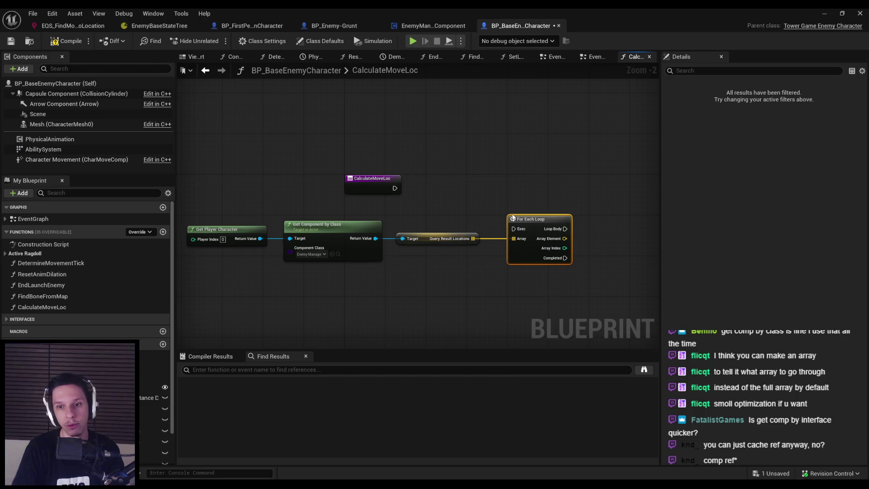
{"action": "left_click_drag", "start_coordinate": [528, 261], "coordinate": [525, 216]}
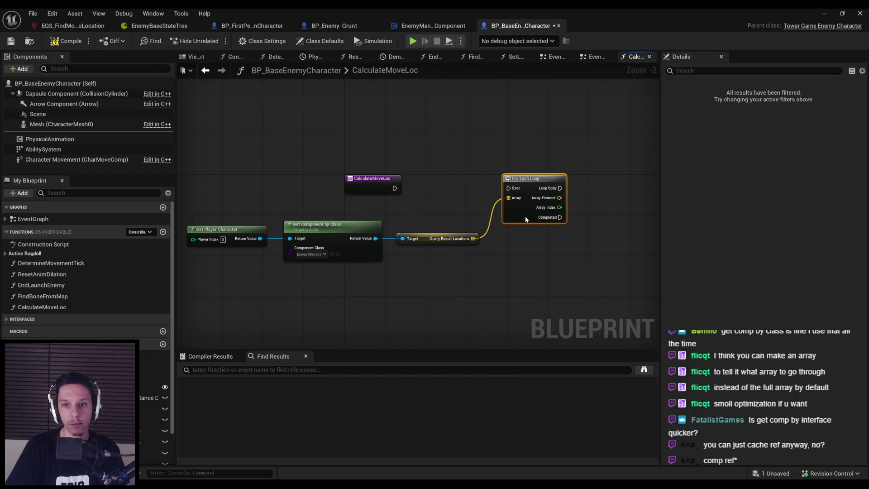
{"action": "left_click", "coordinate": [528, 256]}
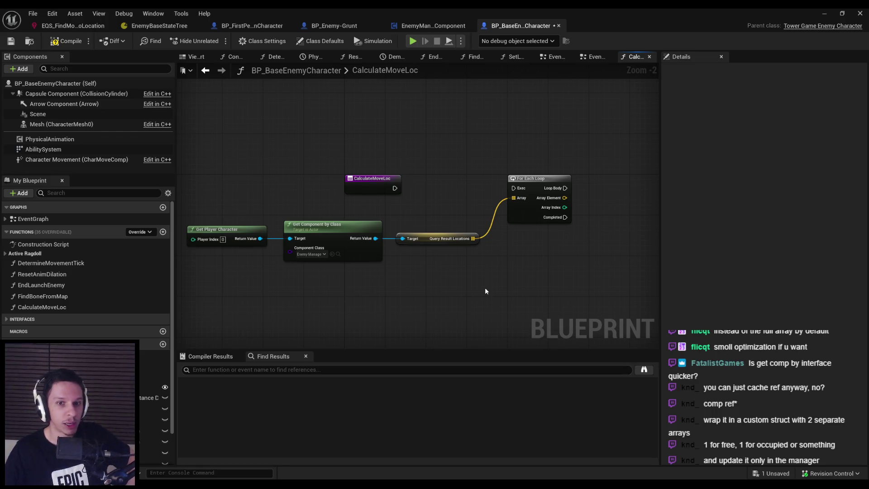
Step: Save the enemy character blueprint and switch to EnemyManagerComponent
{"action": "left_click", "coordinate": [12, 41]}
{"action": "scroll", "coordinate": [287, 152], "scroll_direction": "down", "scroll_amount": 1}
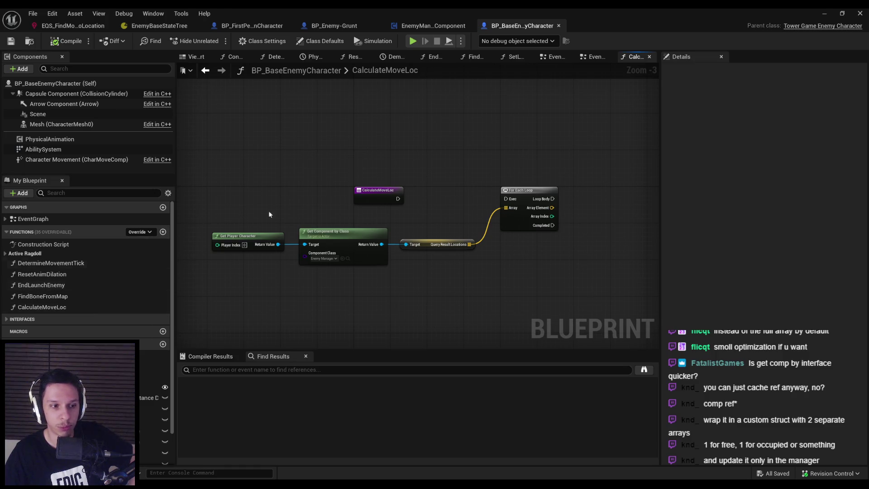
{"action": "left_click", "coordinate": [417, 26]}
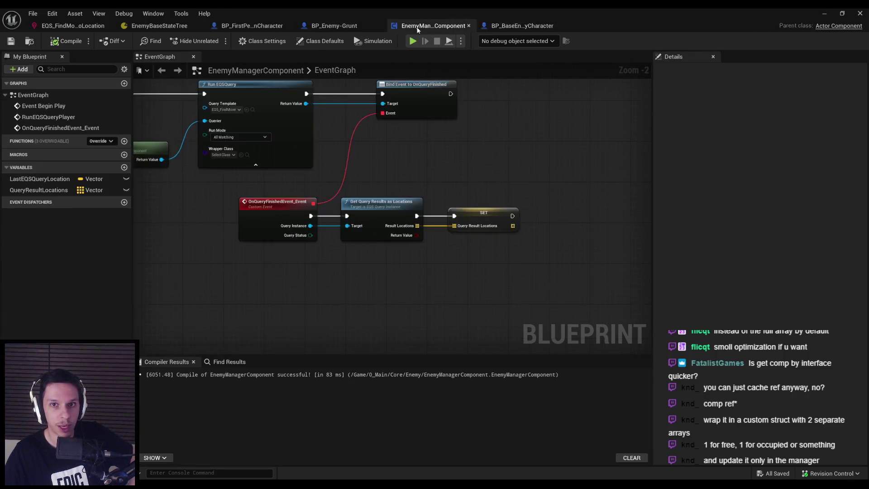
Step: Review EnemyManagerComponent's Event Begin Play and Print String nodes, then minimize the blueprint editor
{"action": "scroll", "coordinate": [333, 189], "scroll_direction": "down", "scroll_amount": 1}
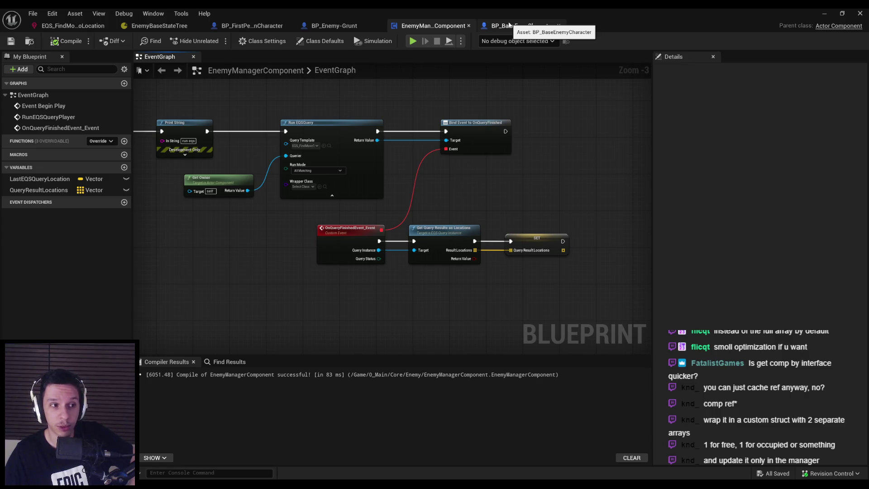
{"action": "left_click", "coordinate": [509, 25]}
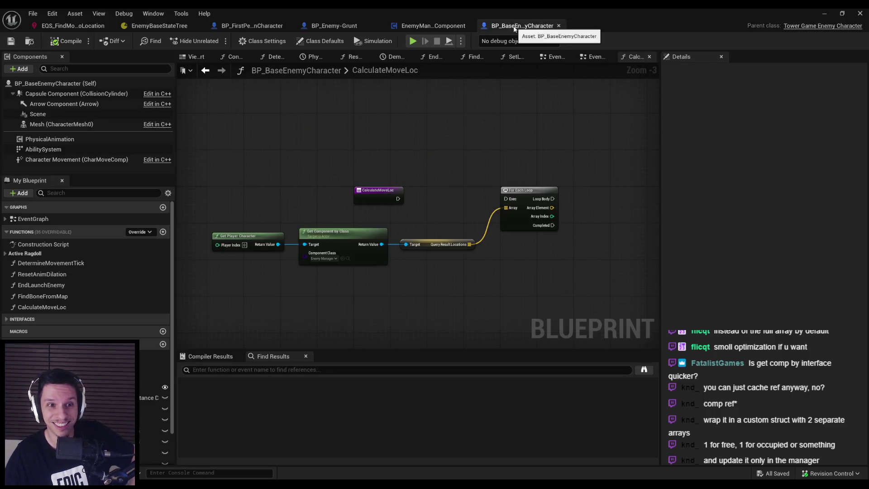
{"action": "left_click", "coordinate": [432, 25]}
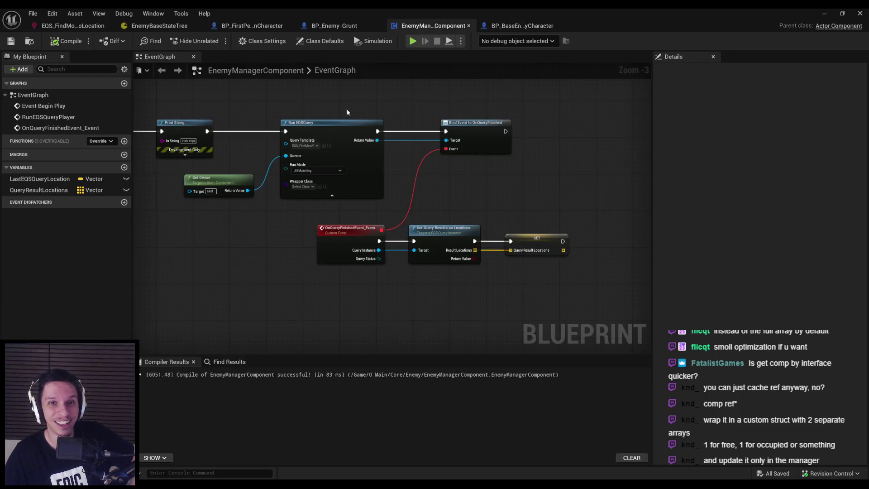
{"action": "scroll", "coordinate": [251, 235], "scroll_direction": "down", "scroll_amount": 1}
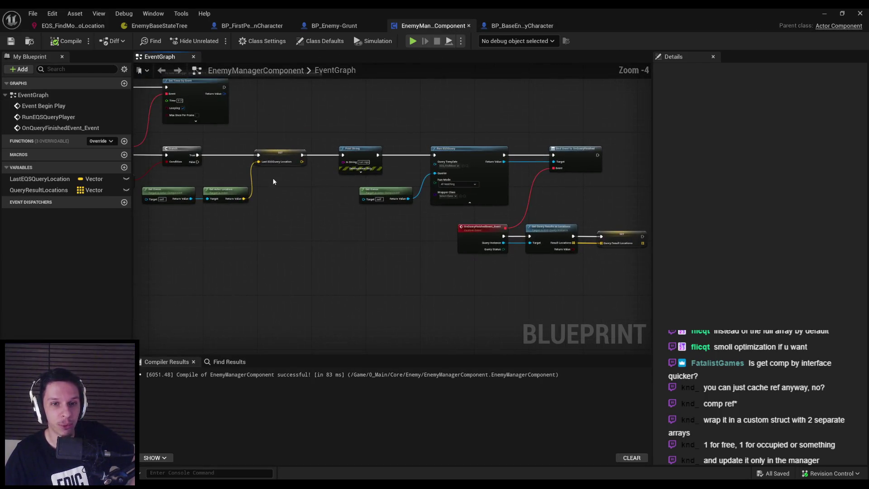
{"action": "scroll", "coordinate": [340, 179], "scroll_direction": "up", "scroll_amount": 2}
{"action": "scroll", "coordinate": [340, 180], "scroll_direction": "down", "scroll_amount": 1}
{"action": "left_click_drag", "start_coordinate": [328, 174], "coordinate": [324, 175]}
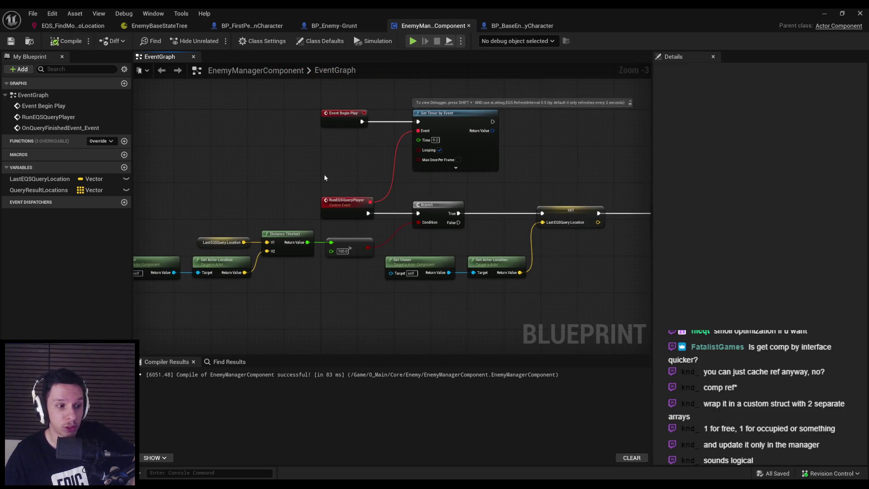
{"action": "left_click_drag", "start_coordinate": [440, 109], "coordinate": [376, 144]}
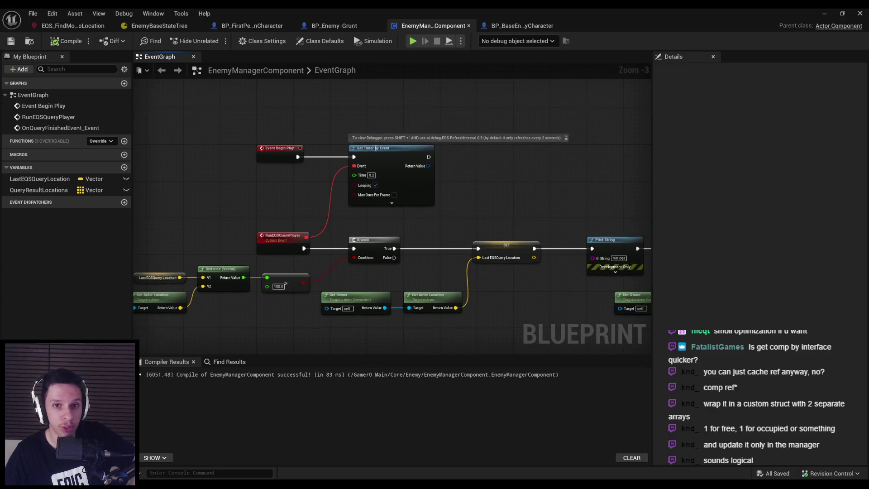
{"action": "scroll", "coordinate": [310, 204], "scroll_direction": "down", "scroll_amount": 1}
{"action": "scroll", "coordinate": [409, 231], "scroll_direction": "up", "scroll_amount": 4}
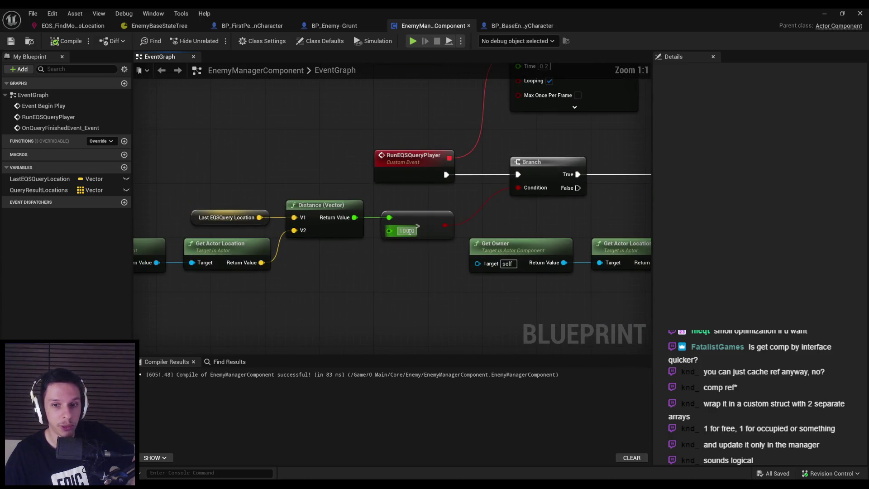
{"action": "scroll", "coordinate": [409, 231], "scroll_direction": "down", "scroll_amount": 2}
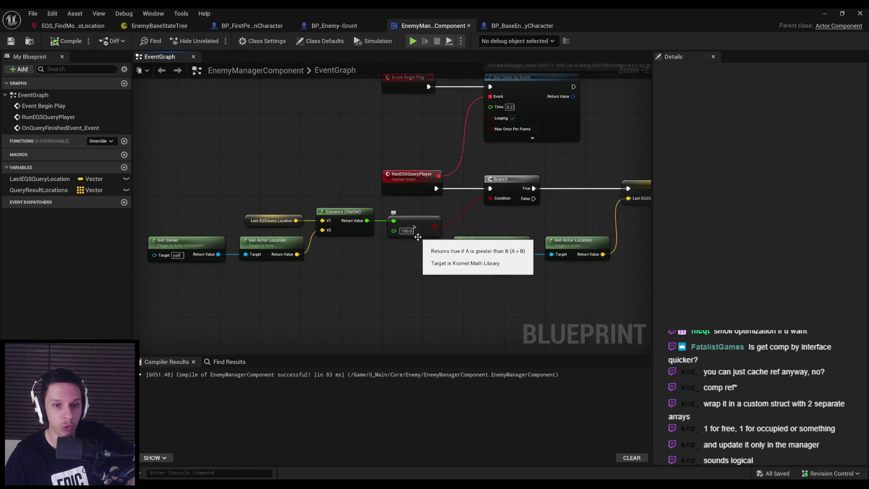
{"action": "scroll", "coordinate": [418, 236], "scroll_direction": "down", "scroll_amount": 2}
{"action": "left_click", "coordinate": [824, 13]}
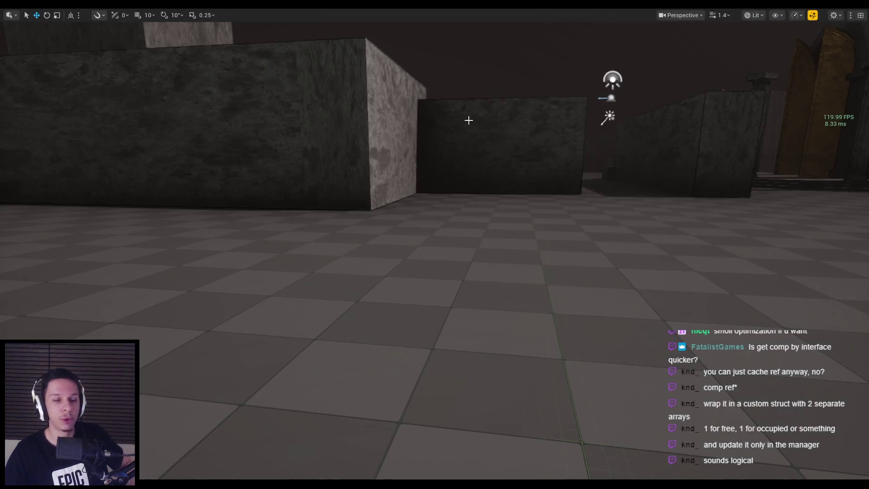
Step: Play the level, walk toward the enemies swinging the sword, then stop and reopen the blueprint editor
{"action": "key", "text": "alt+p"}
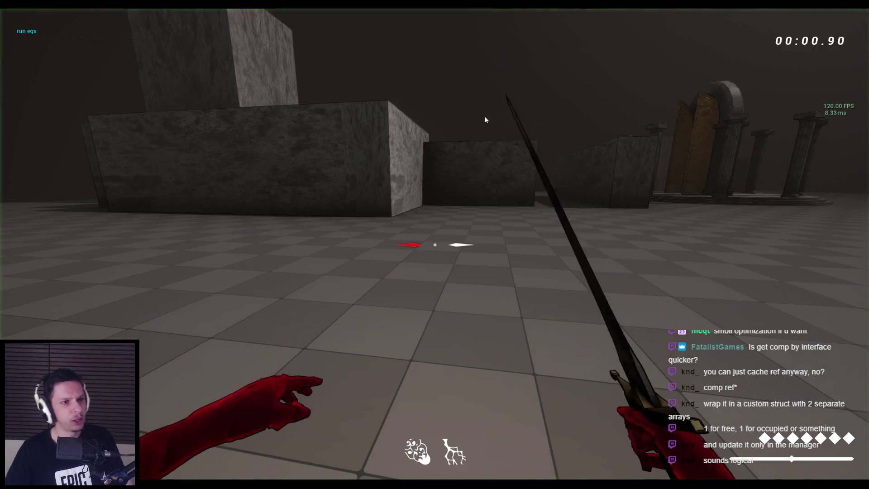
{"action": "left_click", "coordinate": [480, 119]}
{"action": "key", "text": "w"}
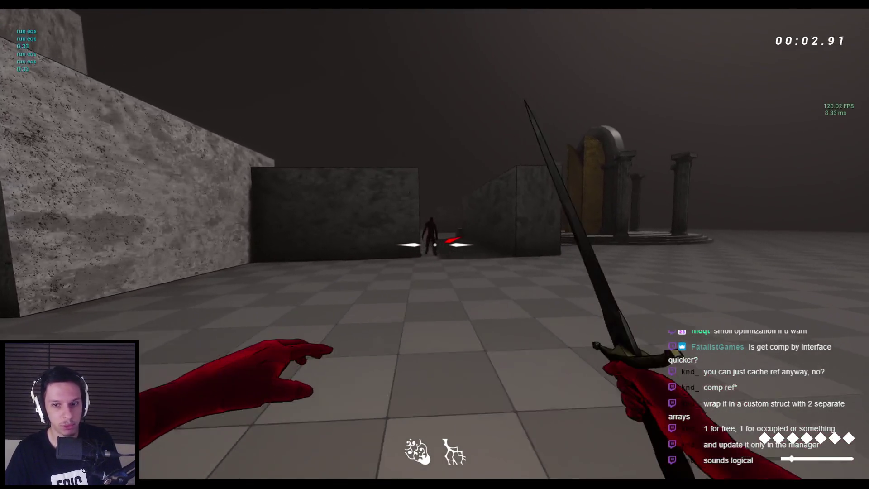
{"action": "key", "text": "w"}
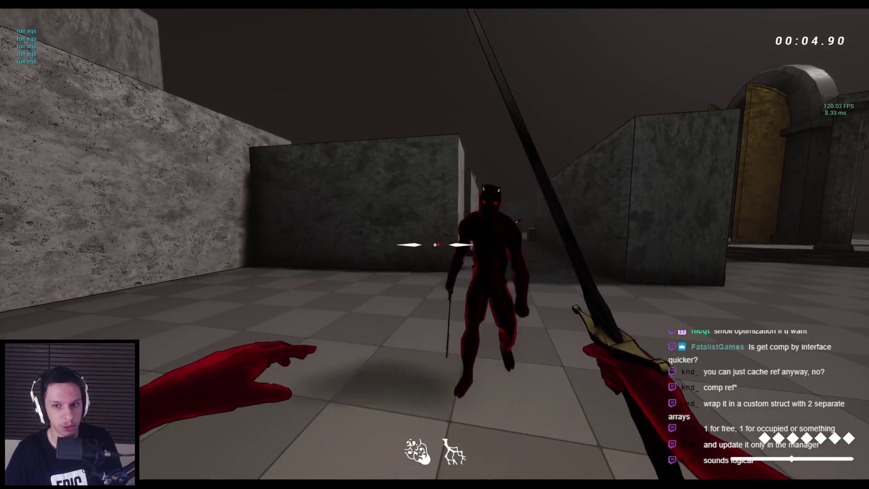
{"action": "left_click", "coordinate": [434, 244]}
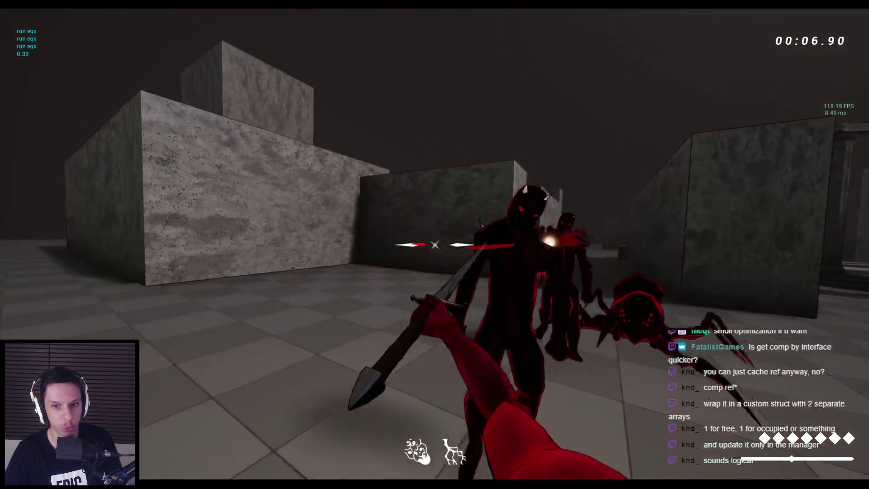
{"action": "key", "text": "Escape"}
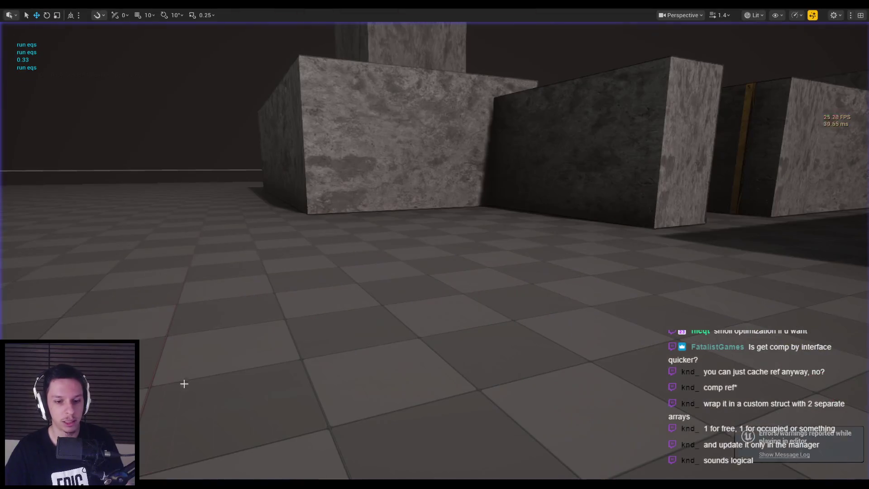
{"action": "left_click", "coordinate": [305, 452]}
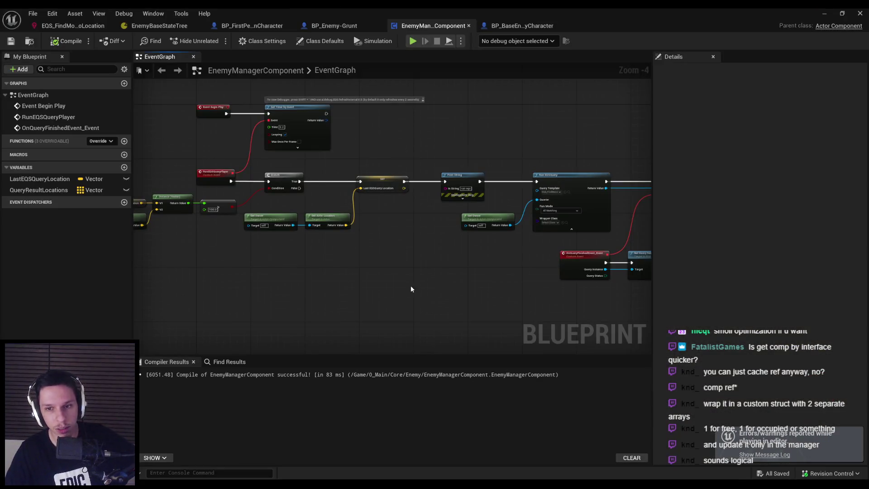
Step: Pan over the manager's begin-play timer and EQS query logic, then view the enemy's CalculateMoveLoc graph
{"action": "scroll", "coordinate": [343, 316], "scroll_direction": "up", "scroll_amount": 1}
{"action": "scroll", "coordinate": [335, 290], "scroll_direction": "down", "scroll_amount": 1}
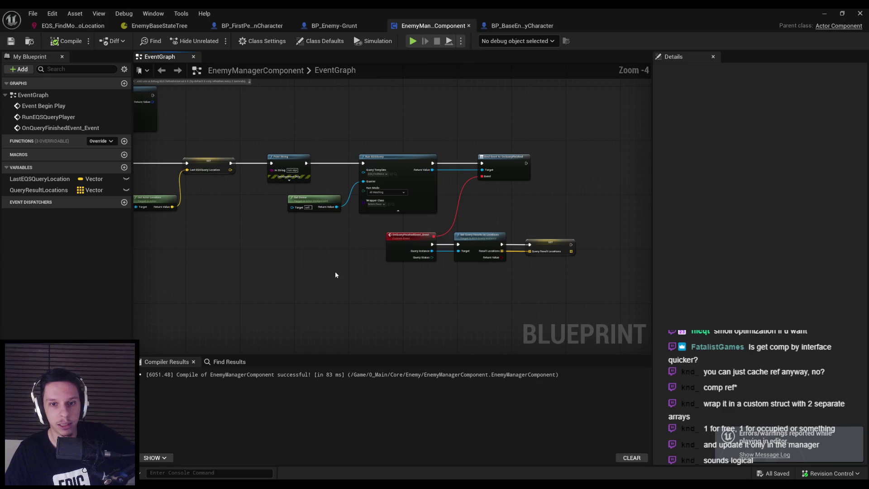
{"action": "left_click_drag", "start_coordinate": [189, 274], "coordinate": [359, 289]}
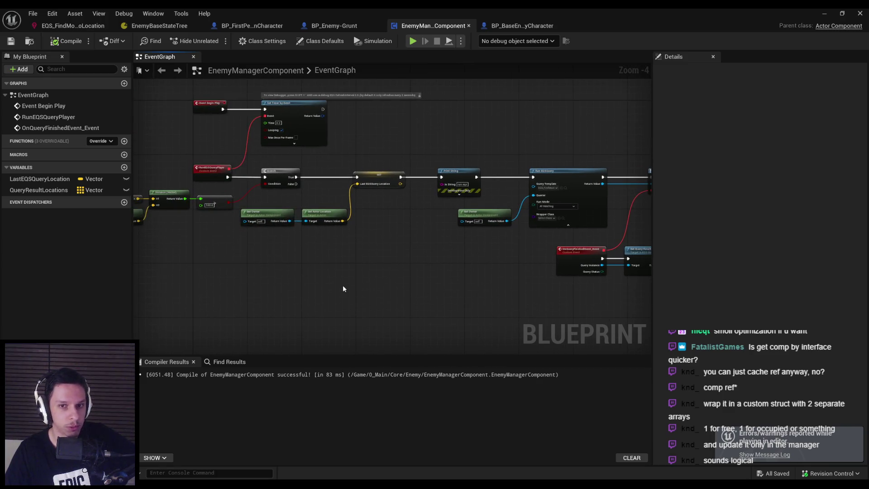
{"action": "left_click_drag", "start_coordinate": [379, 208], "coordinate": [227, 262]}
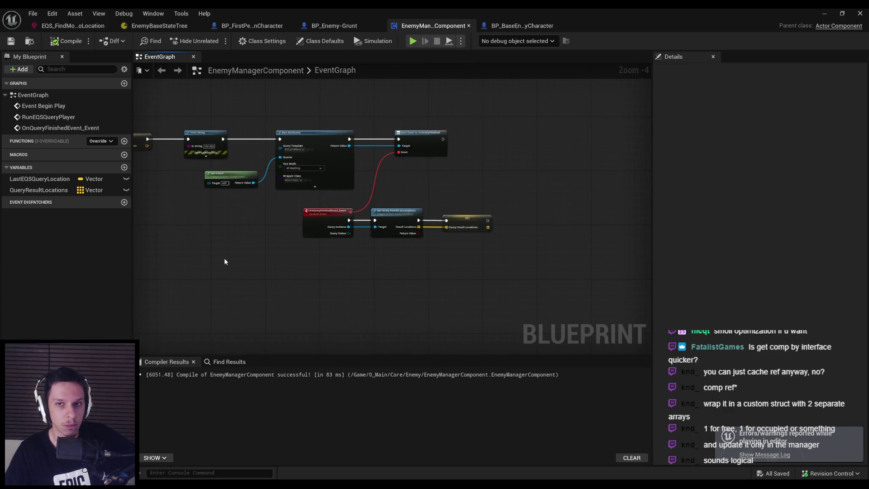
{"action": "left_click", "coordinate": [501, 26]}
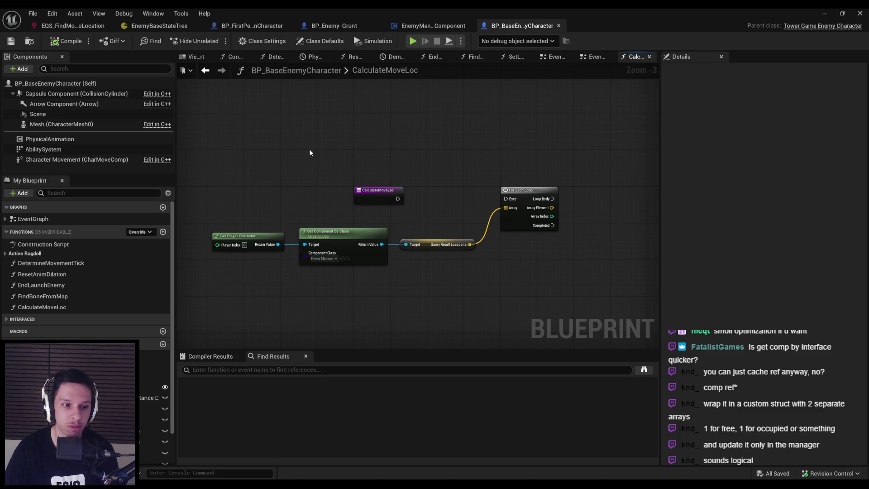
Step: Delete the Query Result Locations and For Each Loop nodes from CalculateMoveLoc
{"action": "scroll", "coordinate": [90, 316], "scroll_direction": "down", "scroll_amount": 2}
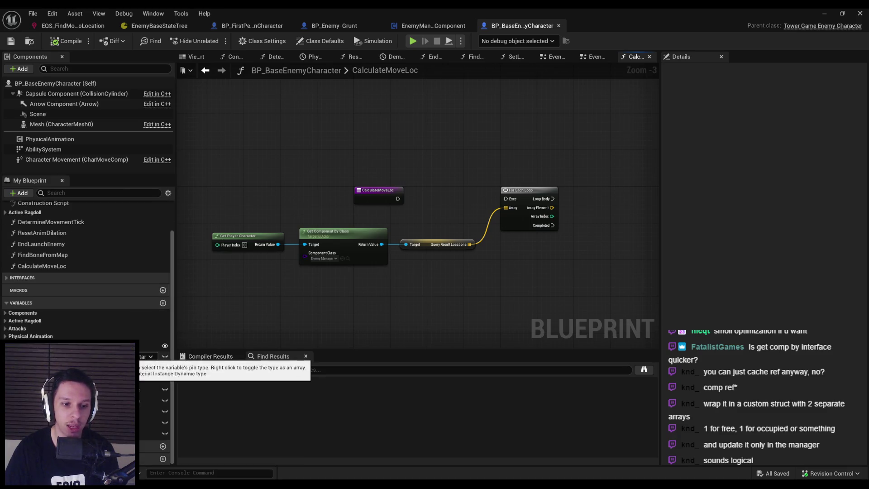
{"action": "left_click", "coordinate": [5, 321]}
{"action": "left_click", "coordinate": [5, 321]}
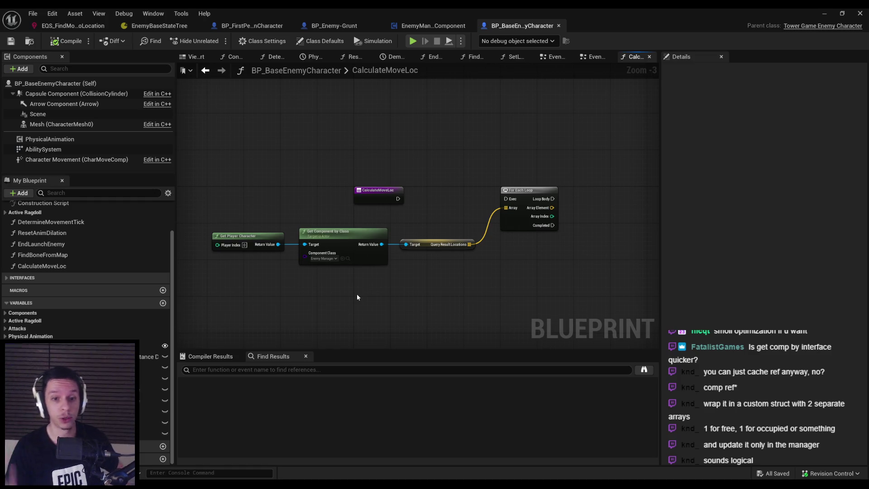
{"action": "left_click_drag", "start_coordinate": [556, 273], "coordinate": [425, 238]}
{"action": "key", "text": "Delete"}
{"action": "left_click_drag", "start_coordinate": [409, 277], "coordinate": [274, 297]}
{"action": "left_click", "coordinate": [274, 297]}
Step: Rename CalculateMoveLoc to AddToEnemyManager and move the remaining nodes up and right
{"action": "left_click", "coordinate": [42, 266]}
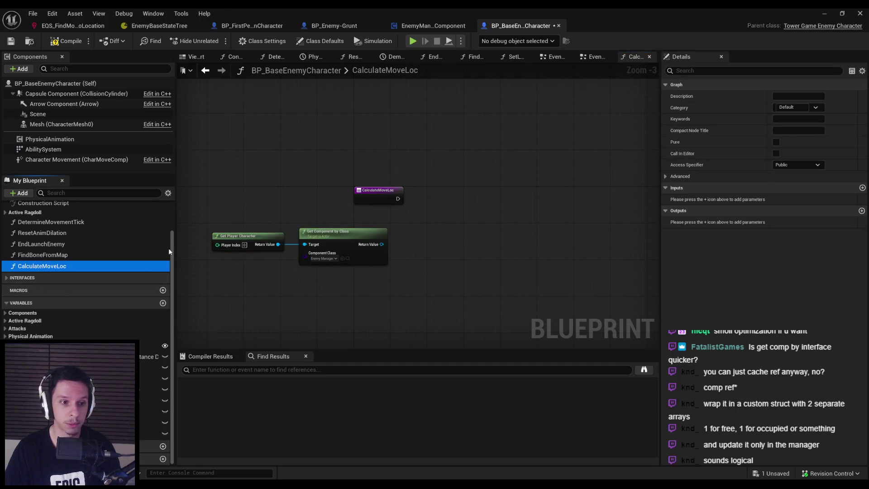
{"action": "key", "text": "F2"}
{"action": "type", "text": "AddToEnemyManager"}
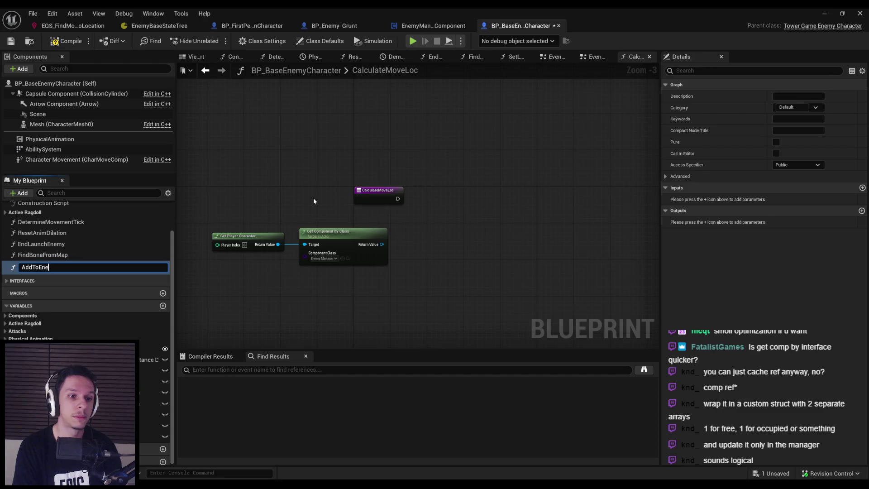
{"action": "key", "text": "Return"}
{"action": "mouse_move", "coordinate": [200, 210]}
{"action": "left_mouse_down"}
{"action": "mouse_move", "coordinate": [368, 270]}
{"action": "mouse_move", "coordinate": [397, 240]}
{"action": "mouse_move", "coordinate": [390, 249]}
{"action": "left_mouse_up"}
{"action": "left_click", "coordinate": [415, 258]}
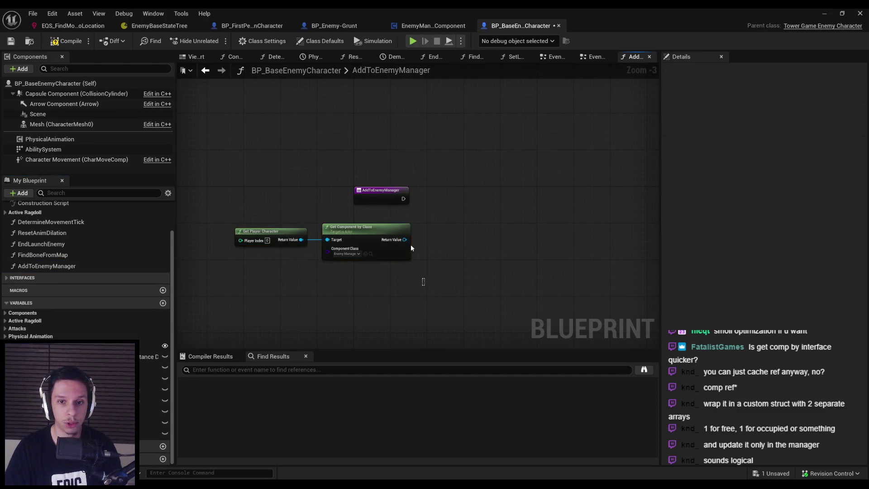
{"action": "left_click", "coordinate": [371, 196]}
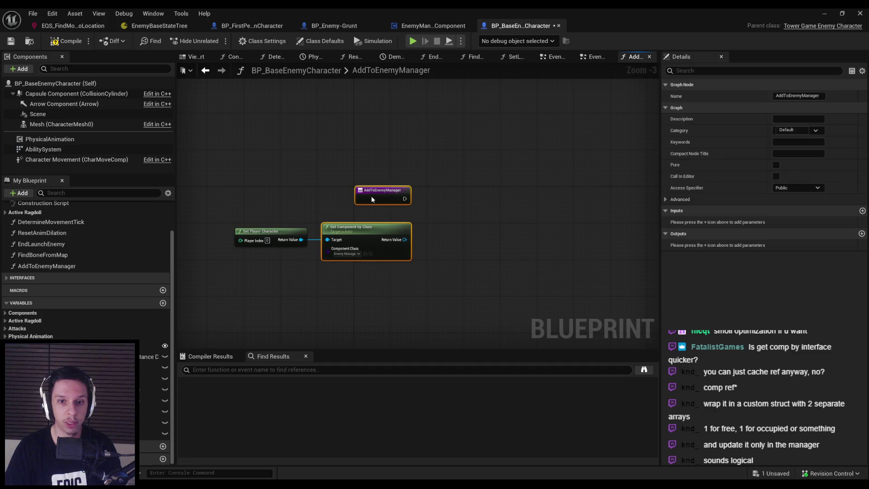
{"action": "left_click", "coordinate": [269, 154]}
Step: Compile and save the enemy blueprint, then switch to EnemyManagerComponent
{"action": "left_click", "coordinate": [67, 41]}
{"action": "left_click", "coordinate": [10, 41]}
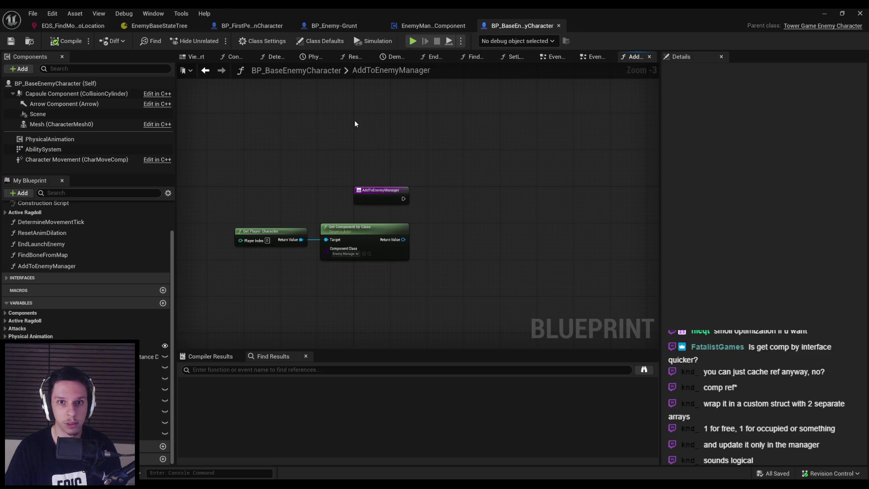
{"action": "left_click", "coordinate": [246, 29]}
{"action": "left_click", "coordinate": [430, 25]}
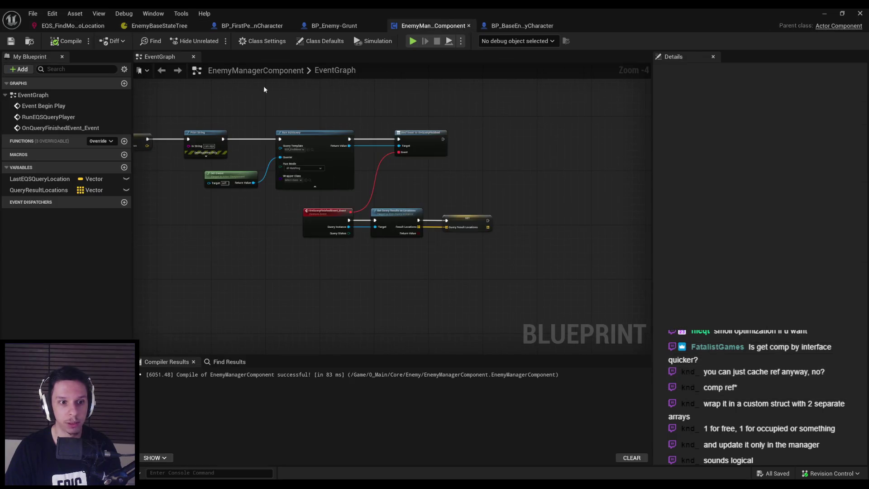
Step: Add an Agents variable typed as an array of BP Base Enemy Character object references
{"action": "left_click", "coordinate": [124, 167]}
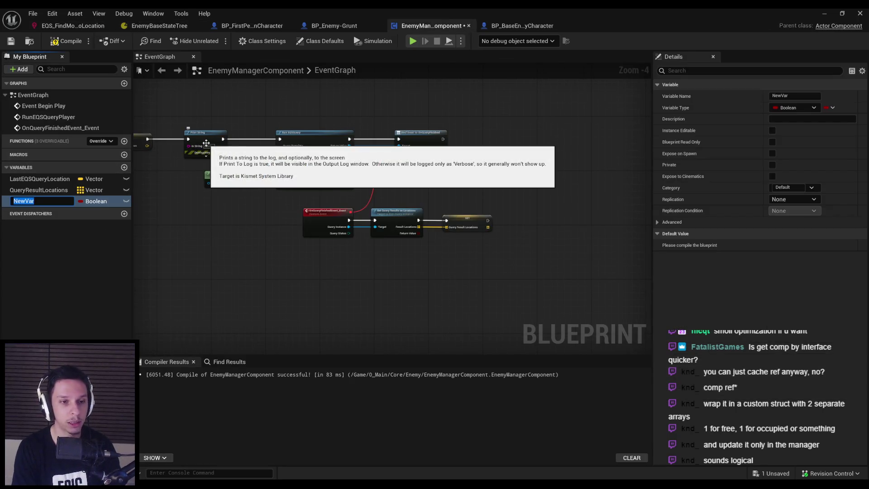
{"action": "type", "text": "Agents"}
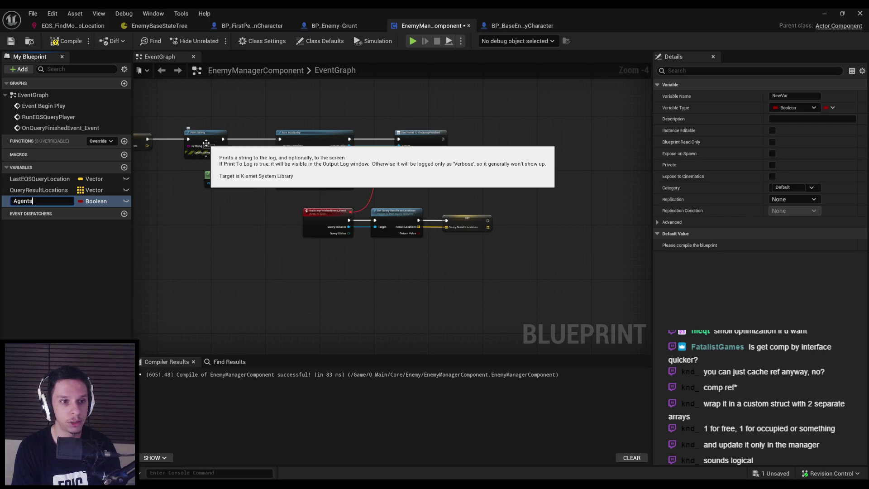
{"action": "key", "text": "Return"}
{"action": "left_click", "coordinate": [791, 109]}
{"action": "type", "text": "base enemy"}
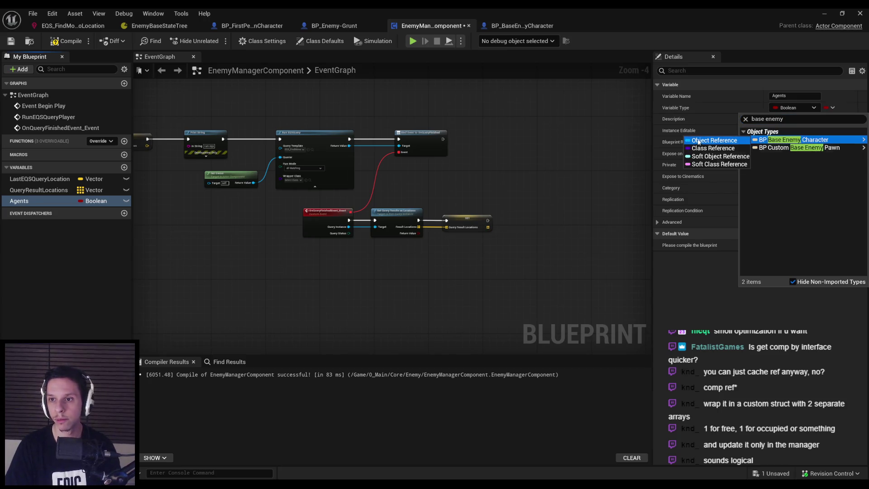
{"action": "left_click", "coordinate": [796, 142]}
{"action": "left_click", "coordinate": [833, 108]}
{"action": "left_click", "coordinate": [815, 132]}
Step: Compile and save the manager, then return to the enemy's AddToEnemyManager graph
{"action": "left_click", "coordinate": [64, 41]}
{"action": "key", "text": "ctrl+s"}
{"action": "scroll", "coordinate": [272, 212], "scroll_direction": "down", "scroll_amount": 2}
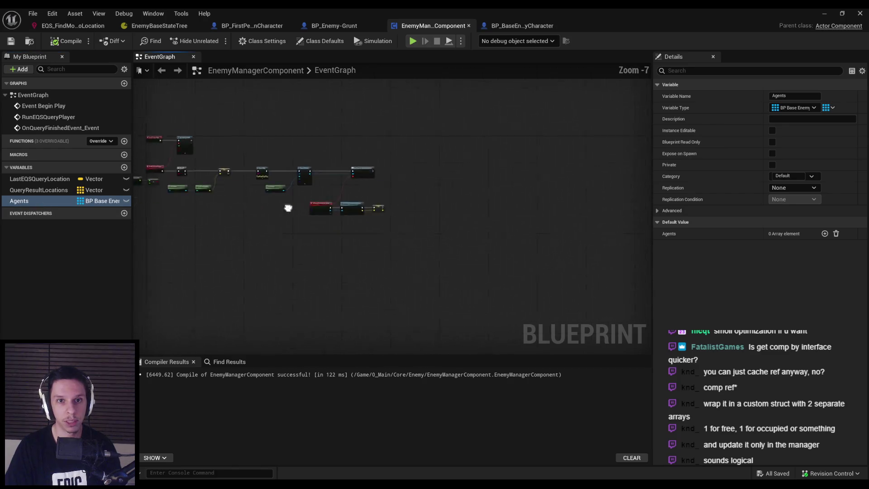
{"action": "left_click", "coordinate": [522, 26]}
{"action": "left_click_drag", "start_coordinate": [416, 279], "coordinate": [319, 180]}
{"action": "left_click", "coordinate": [449, 241]}
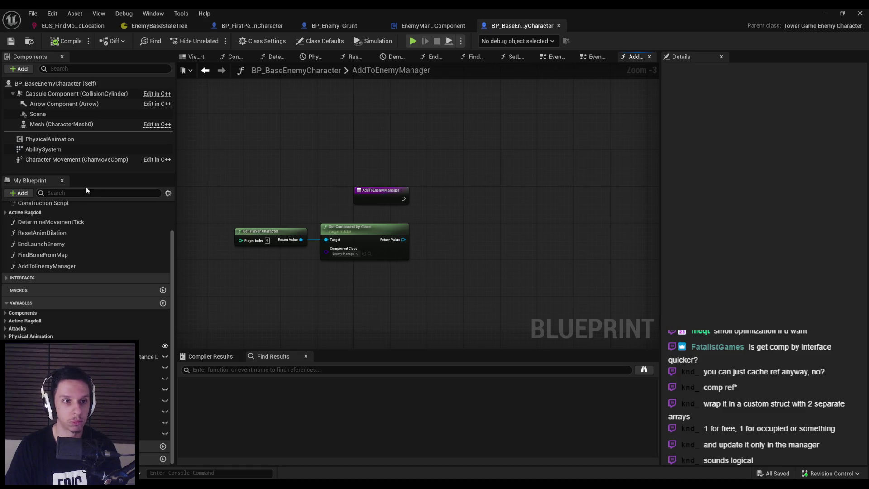
Step: Get the Agents array from the Enemy Manager component's Return Value
{"action": "scroll", "coordinate": [36, 273], "scroll_direction": "up", "scroll_amount": 2}
{"action": "left_click_drag", "start_coordinate": [404, 239], "coordinate": [452, 231]}
{"action": "type", "text": "agents"}
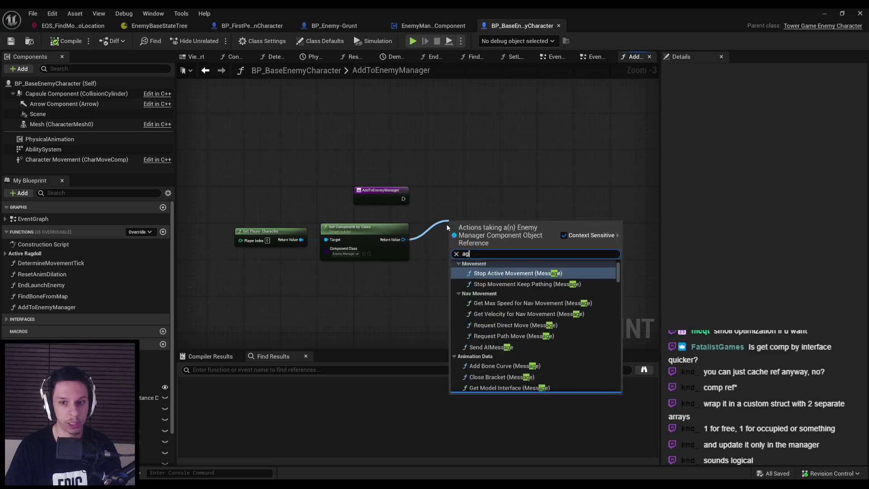
{"action": "key", "text": "Return"}
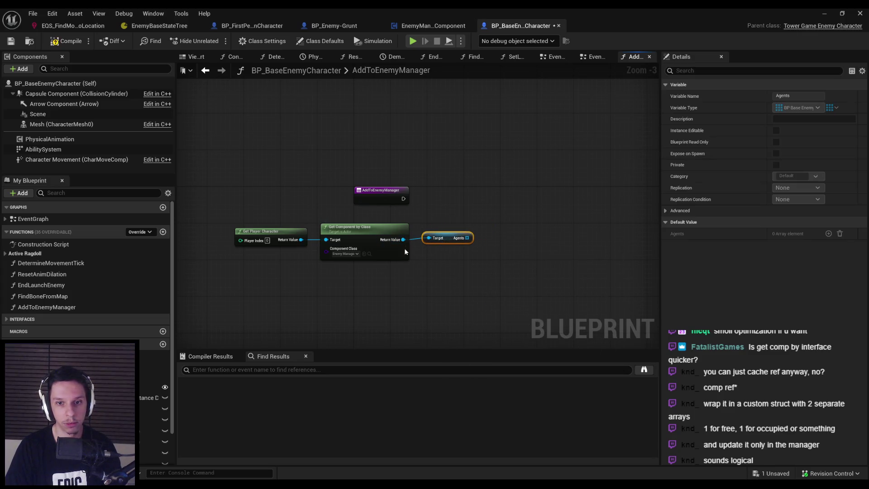
{"action": "left_click", "coordinate": [474, 246]}
Step: Add an Add Unique node on Agents, wired from the function entry and fed Self
{"action": "mouse_move", "coordinate": [473, 238]}
{"action": "left_mouse_down"}
{"action": "mouse_move", "coordinate": [493, 205]}
{"action": "mouse_move", "coordinate": [356, 185]}
{"action": "left_mouse_up"}
{"action": "type", "text": "add"}
{"action": "left_click", "coordinate": [529, 281]}
{"action": "scroll", "coordinate": [510, 228], "scroll_direction": "up", "scroll_amount": 3}
{"action": "mouse_move", "coordinate": [525, 202]}
{"action": "left_mouse_down"}
{"action": "mouse_move", "coordinate": [532, 195]}
{"action": "mouse_move", "coordinate": [481, 253]}
{"action": "mouse_move", "coordinate": [416, 278]}
{"action": "mouse_move", "coordinate": [378, 235]}
{"action": "left_mouse_up"}
{"action": "type", "text": "self"}
{"action": "left_click", "coordinate": [518, 306]}
Step: Tidy the getter and Self nodes, compile and save, then switch to EnemyManagerComponent
{"action": "scroll", "coordinate": [656, 172], "scroll_direction": "down", "scroll_amount": 2}
{"action": "left_click_drag", "start_coordinate": [519, 287], "coordinate": [262, 213]}
{"action": "left_click_drag", "start_coordinate": [424, 244], "coordinate": [434, 232]}
{"action": "left_click", "coordinate": [73, 42]}
{"action": "left_click", "coordinate": [11, 43]}
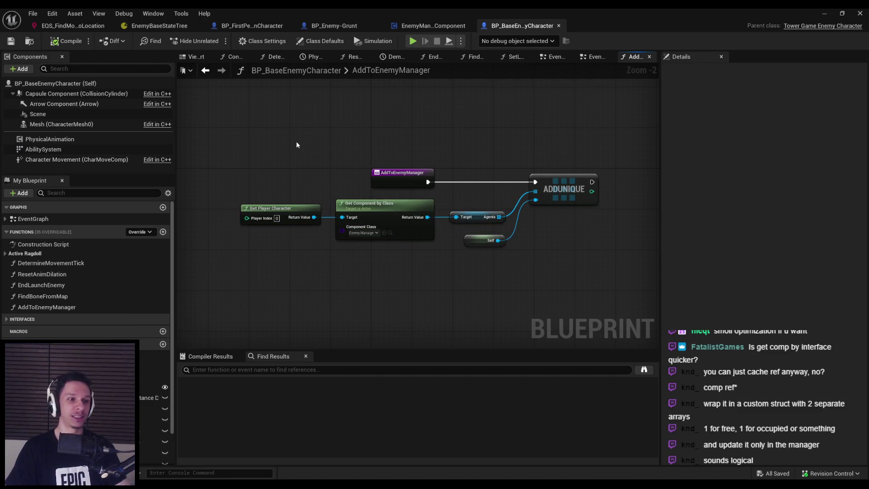
{"action": "left_click_drag", "start_coordinate": [313, 133], "coordinate": [304, 142]}
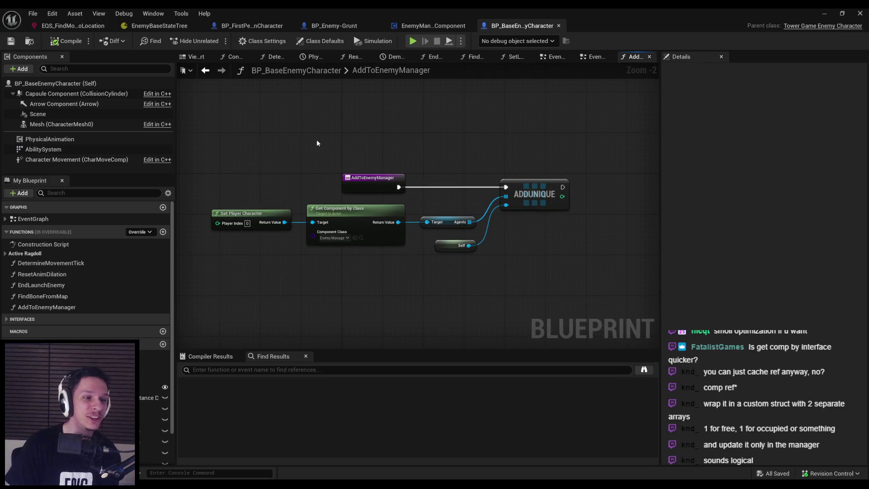
{"action": "left_click", "coordinate": [434, 26]}
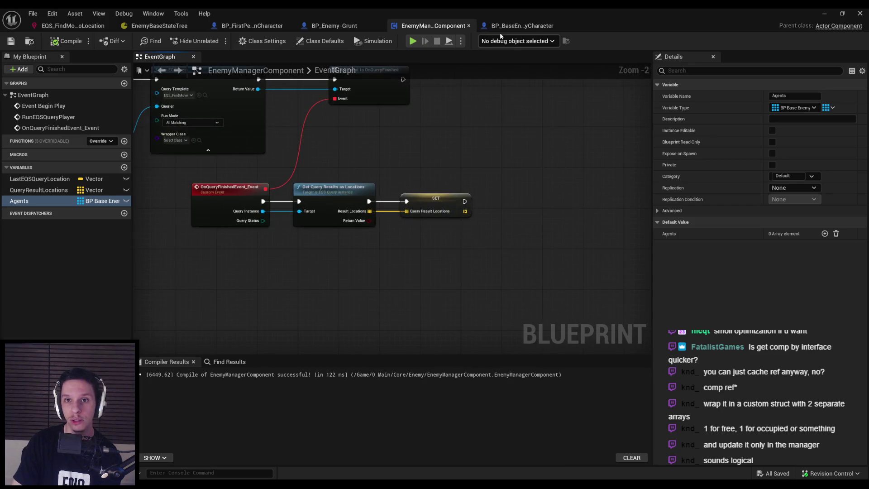
Step: Create a new AddAgent function in EnemyManagerComponent, then compile and save
{"action": "left_click", "coordinate": [522, 26]}
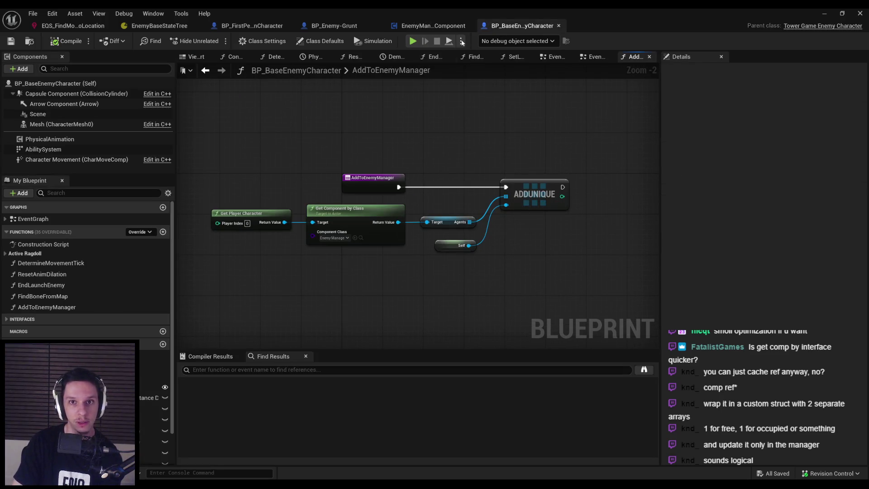
{"action": "left_click", "coordinate": [433, 26]}
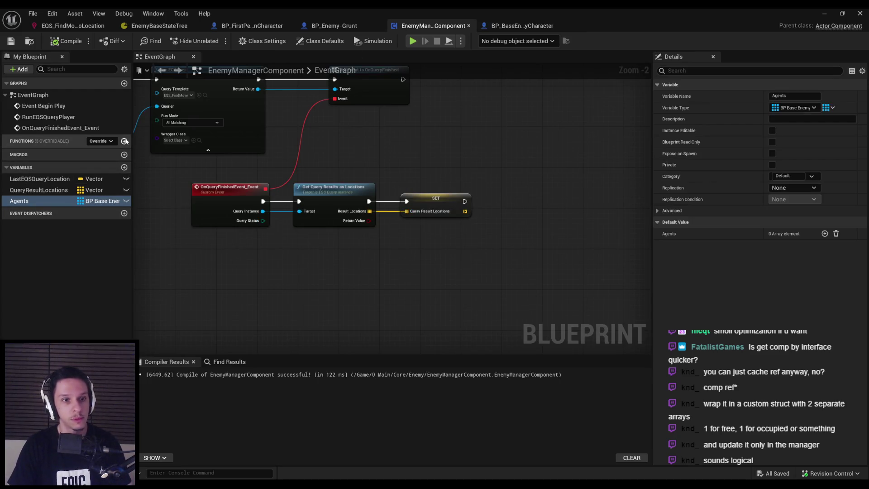
{"action": "left_click", "coordinate": [125, 141]}
{"action": "type", "text": "AddAgent"}
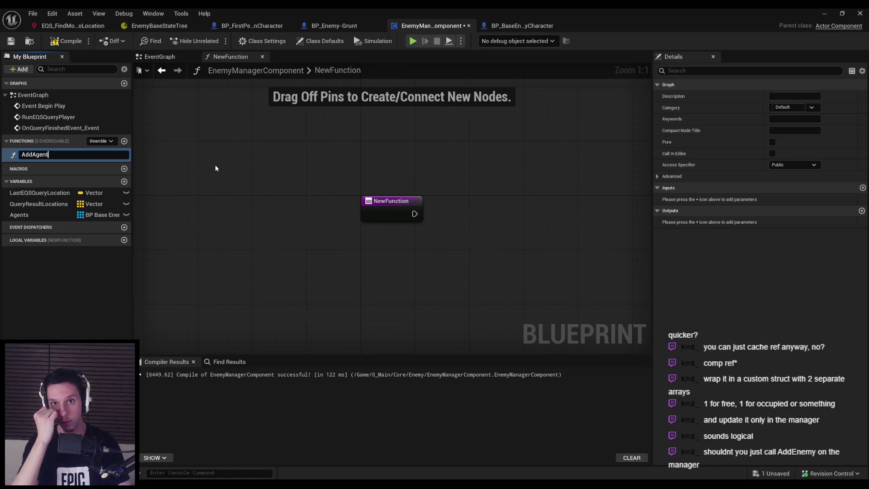
{"action": "key", "text": "Return"}
{"action": "scroll", "coordinate": [235, 188], "scroll_direction": "down", "scroll_amount": 1}
{"action": "left_click_drag", "start_coordinate": [236, 188], "coordinate": [224, 186]}
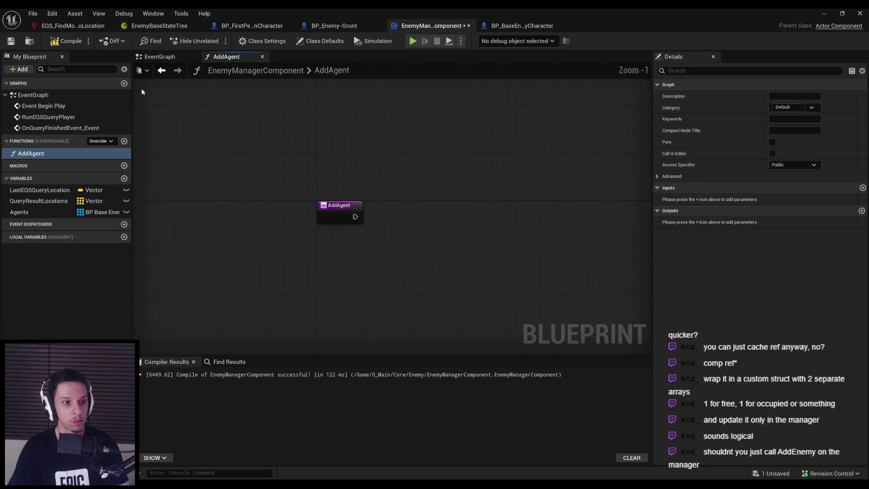
{"action": "left_click", "coordinate": [66, 41]}
{"action": "left_click", "coordinate": [11, 40]}
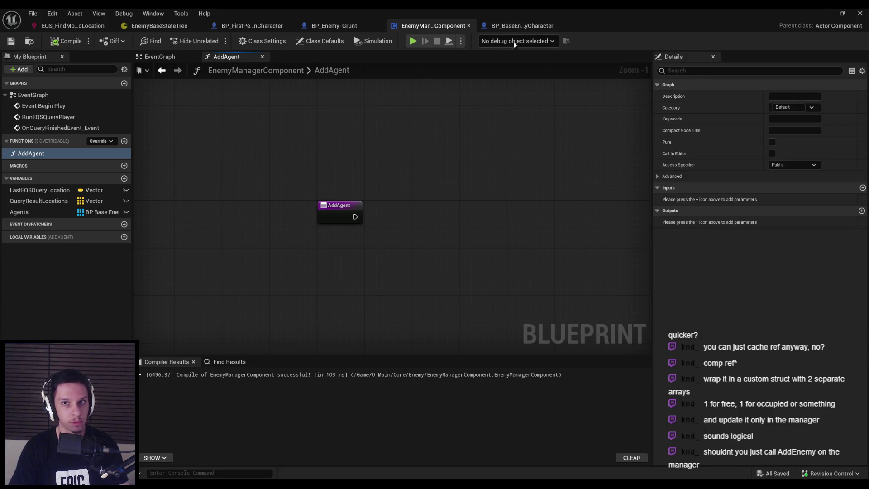
Step: In the enemy character, replace the Add Unique logic with a call to the manager's Add Agent
{"action": "left_click", "coordinate": [512, 28]}
{"action": "left_click_drag", "start_coordinate": [545, 258], "coordinate": [462, 175]}
{"action": "key", "text": "Delete"}
{"action": "mouse_move", "coordinate": [398, 222]}
{"action": "left_mouse_down"}
{"action": "mouse_move", "coordinate": [435, 197]}
{"action": "mouse_move", "coordinate": [379, 180]}
{"action": "left_mouse_up"}
{"action": "type", "text": "add agent"}
{"action": "left_click", "coordinate": [466, 252]}
{"action": "scroll", "coordinate": [471, 258], "scroll_direction": "up", "scroll_amount": 2}
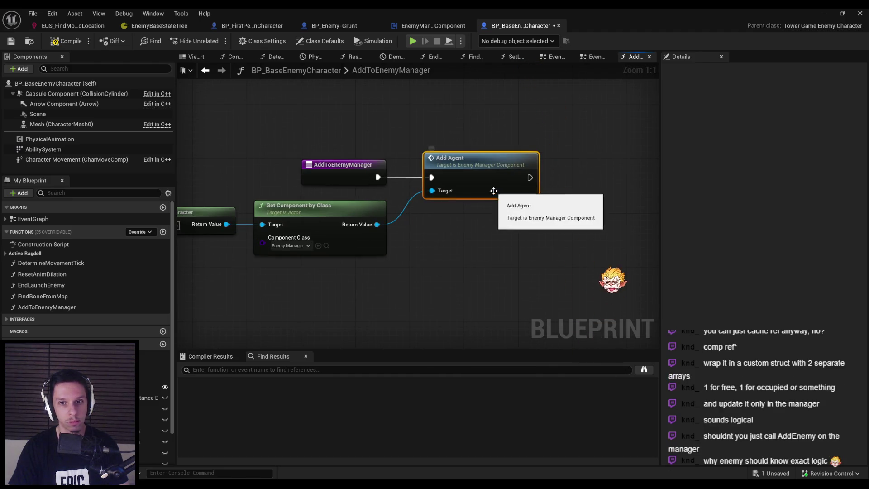
Step: Give AddAgent an Agent input typed as BP Base Enemy Character reference; compile and save
{"action": "double_click", "coordinate": [497, 181]}
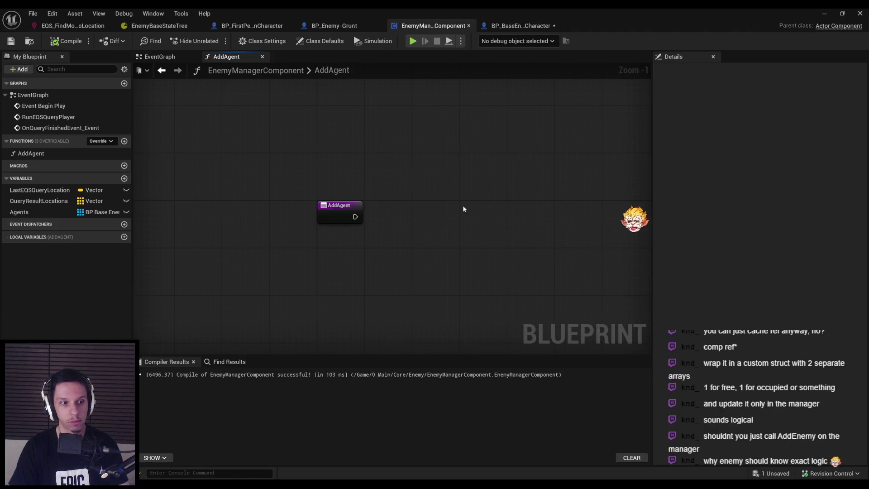
{"action": "left_click", "coordinate": [359, 221]}
{"action": "left_click", "coordinate": [863, 210]}
{"action": "type", "text": "Agent"}
{"action": "key", "text": "Return"}
{"action": "left_click", "coordinate": [787, 224]}
{"action": "type", "text": "enemy"}
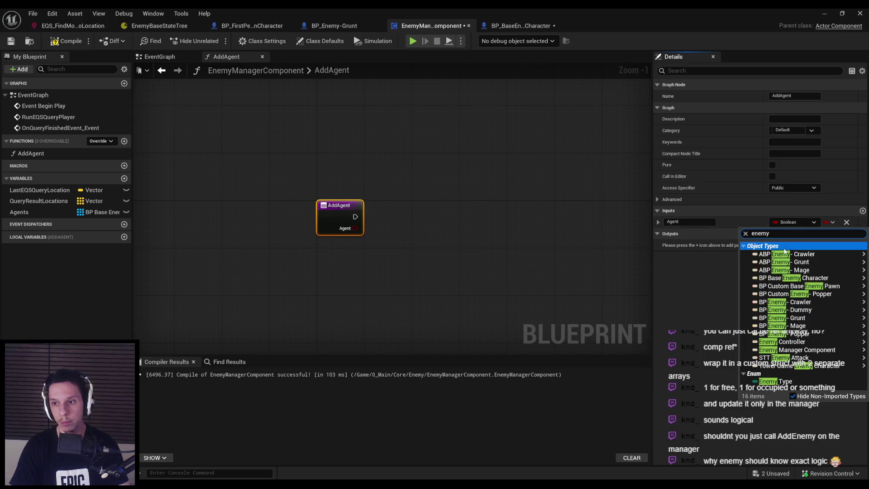
{"action": "left_click", "coordinate": [718, 278]}
{"action": "left_click", "coordinate": [66, 41]}
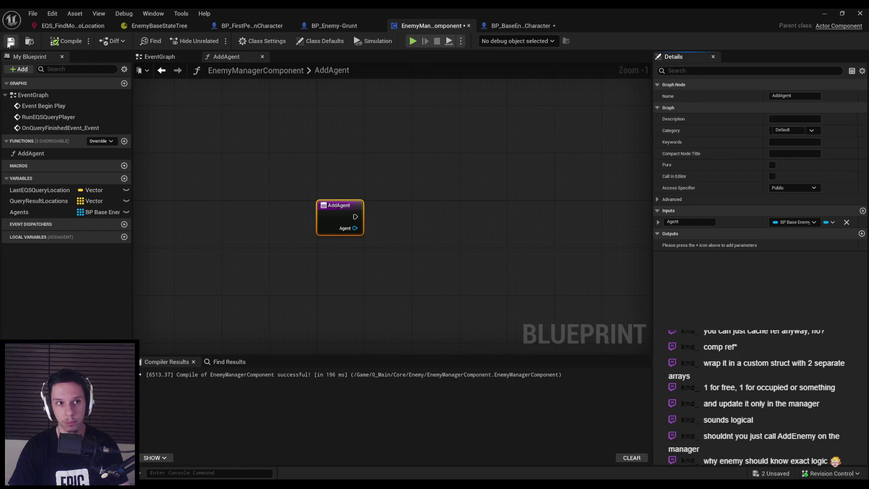
{"action": "left_click", "coordinate": [11, 40]}
Step: Plug a Self reference into the Add Agent call's Agent input
{"action": "left_click", "coordinate": [521, 26]}
{"action": "mouse_move", "coordinate": [433, 204]}
{"action": "left_mouse_down"}
{"action": "mouse_move", "coordinate": [421, 253]}
{"action": "mouse_move", "coordinate": [352, 279]}
{"action": "left_mouse_up"}
{"action": "type", "text": "self"}
{"action": "left_click", "coordinate": [458, 300]}
Step: Inspect the AddAgent function's inputs, then recompile and save EnemyManagerComponent
{"action": "double_click", "coordinate": [485, 184]}
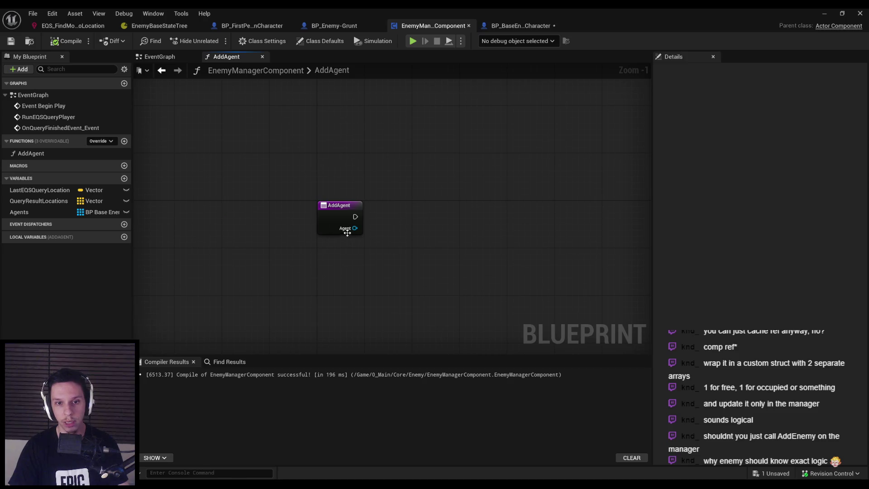
{"action": "left_click", "coordinate": [336, 221]}
{"action": "left_click", "coordinate": [658, 222]}
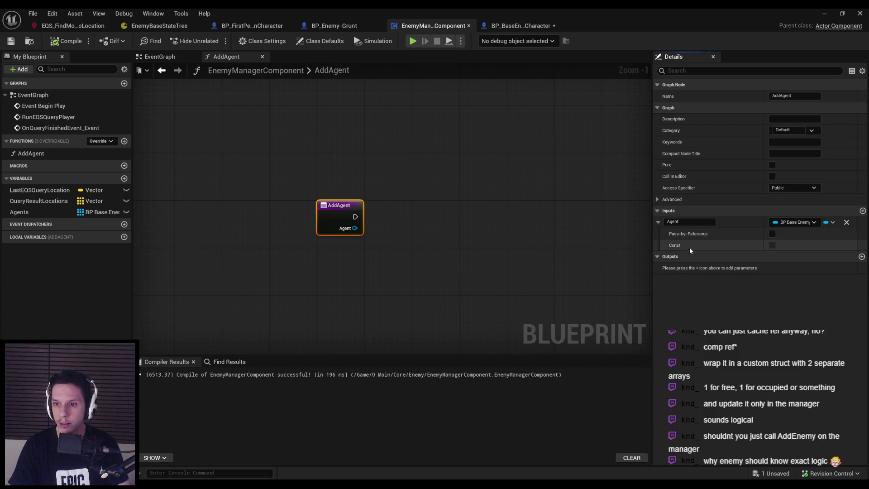
{"action": "left_click", "coordinate": [66, 41]}
{"action": "left_click", "coordinate": [669, 223]}
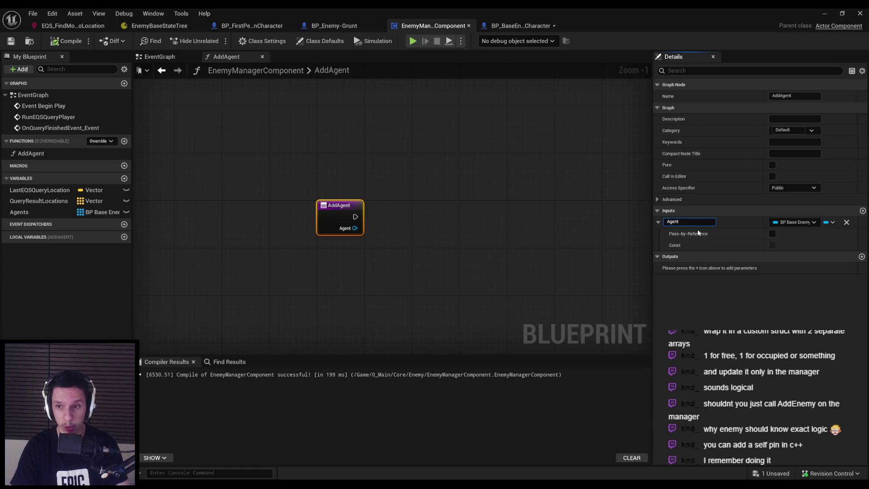
{"action": "left_click", "coordinate": [568, 252]}
{"action": "key", "text": "ctrl+s"}
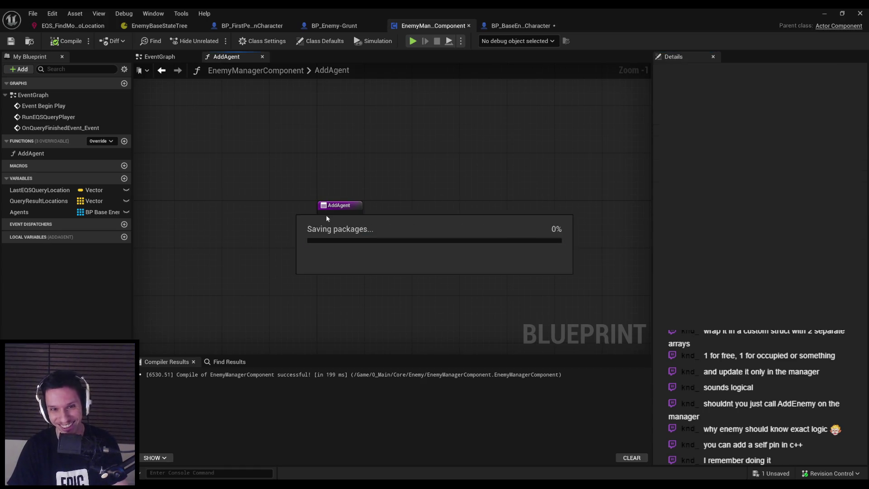
Step: Rename the AddAgent input to Agent(self) and compile with F7
{"action": "left_click", "coordinate": [37, 212]}
{"action": "left_click", "coordinate": [340, 208]}
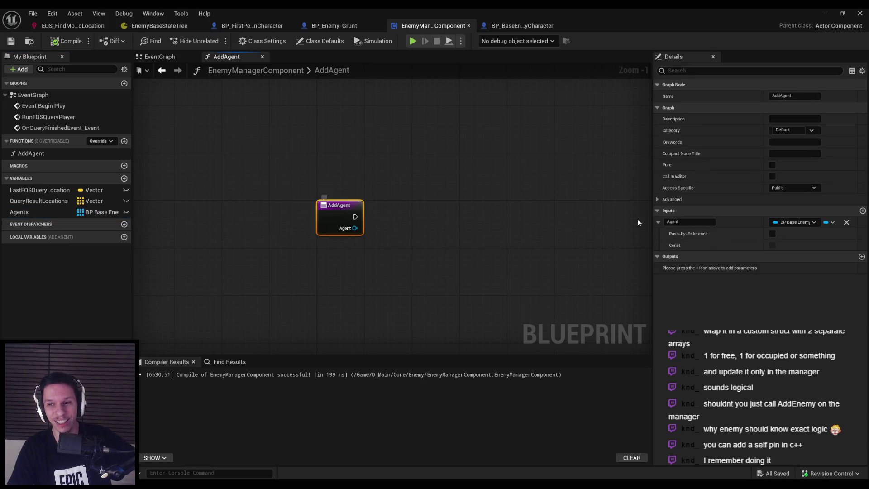
{"action": "left_click", "coordinate": [683, 222]}
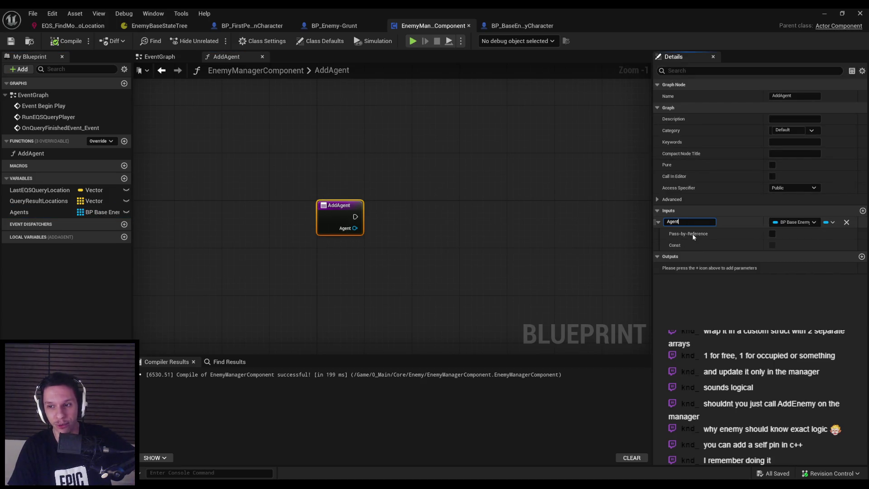
{"action": "type", "text": "(self)"}
{"action": "key", "text": "Return"}
{"action": "key", "text": "F7"}
Step: Undo the broken Agent pin link in the enemy character's graph
{"action": "left_click", "coordinate": [521, 26]}
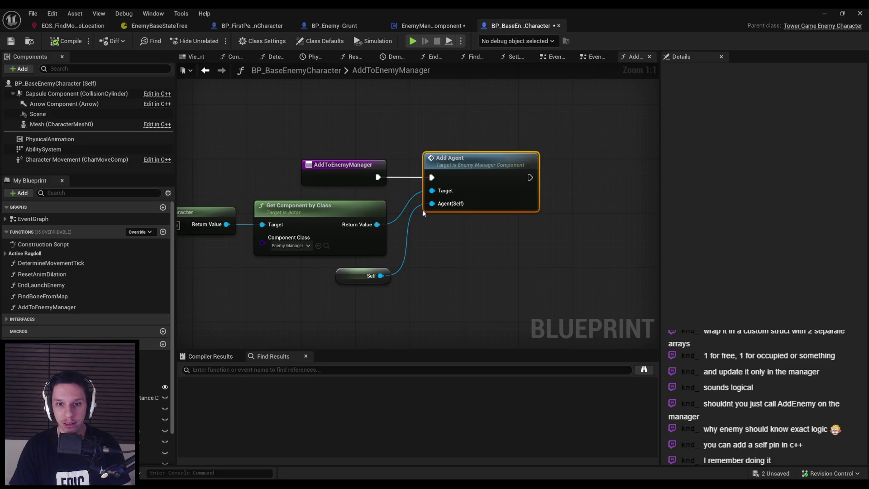
{"action": "left_click", "coordinate": [410, 227]}
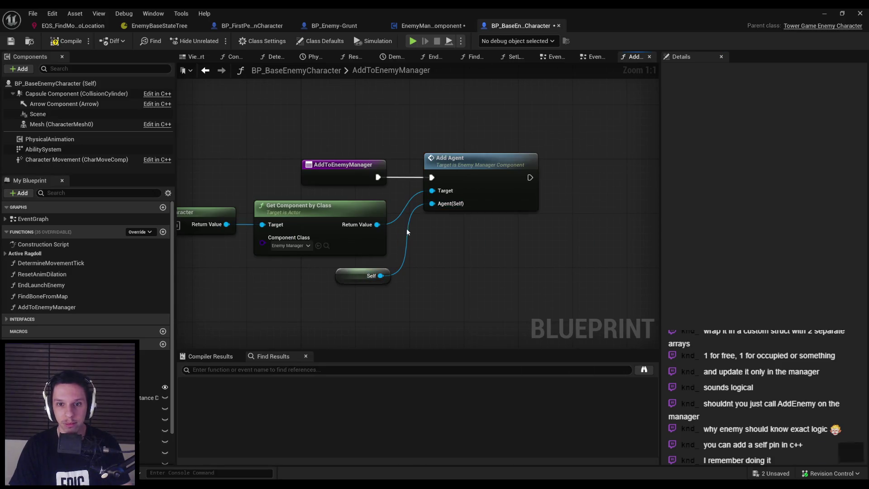
{"action": "key", "text": "ctrl+z"}
Step: Rename the AddAgent input from Agent<self> back to plain Agent, then compile and save
{"action": "left_click", "coordinate": [342, 224]}
{"action": "left_click_drag", "start_coordinate": [713, 222], "coordinate": [680, 222]}
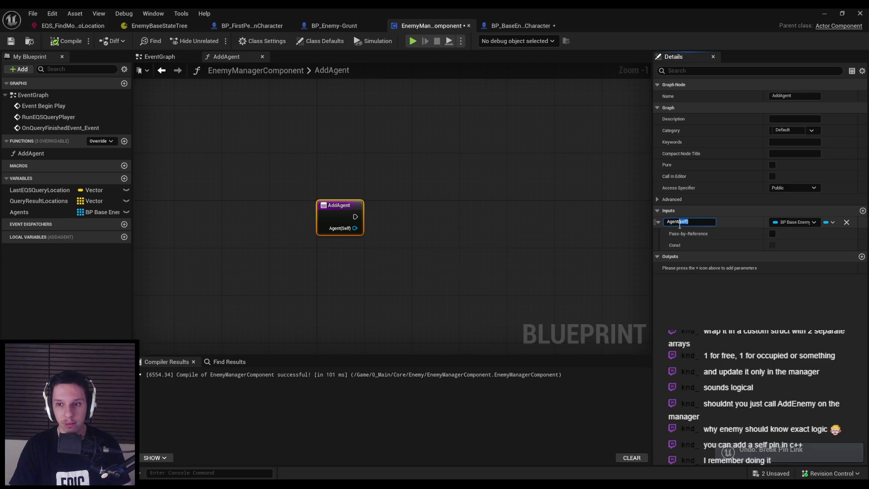
{"action": "type", "text": "<self>"}
{"action": "key", "text": "Return"}
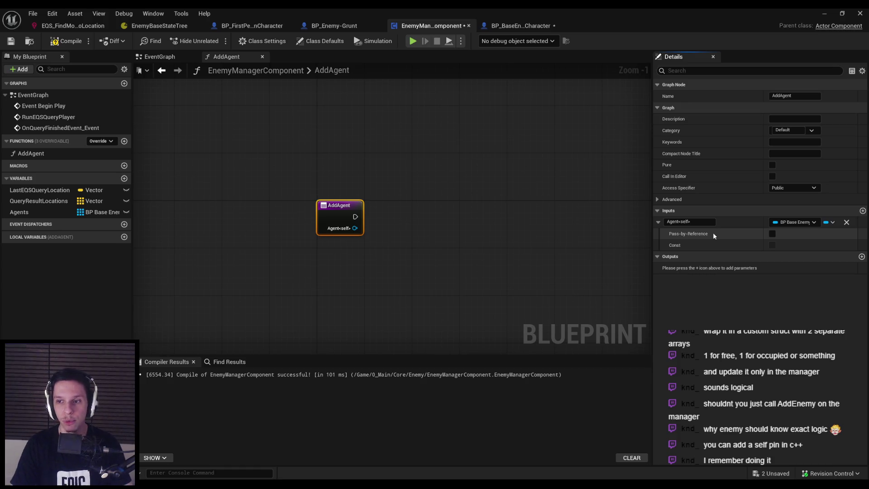
{"action": "left_click_drag", "start_coordinate": [691, 222], "coordinate": [679, 228]}
{"action": "key", "text": "BackSpace"}
{"action": "key", "text": "Return"}
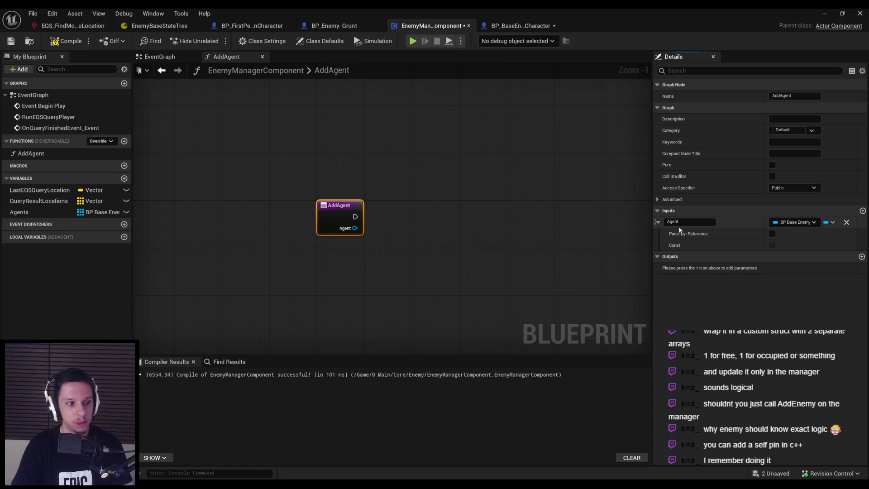
{"action": "left_click", "coordinate": [67, 41]}
{"action": "key", "text": "ctrl+s"}
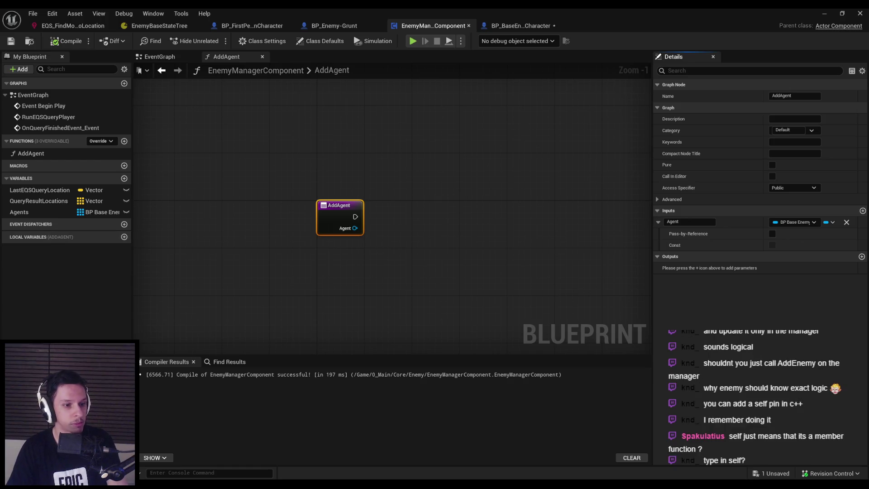
Step: Commit the Agent input name, deselect the AddAgent node and switch to BP_BaseEnemyCharacter
{"action": "left_click", "coordinate": [689, 224]}
{"action": "left_click_drag", "start_coordinate": [689, 224], "coordinate": [648, 225]}
{"action": "left_click", "coordinate": [642, 225]}
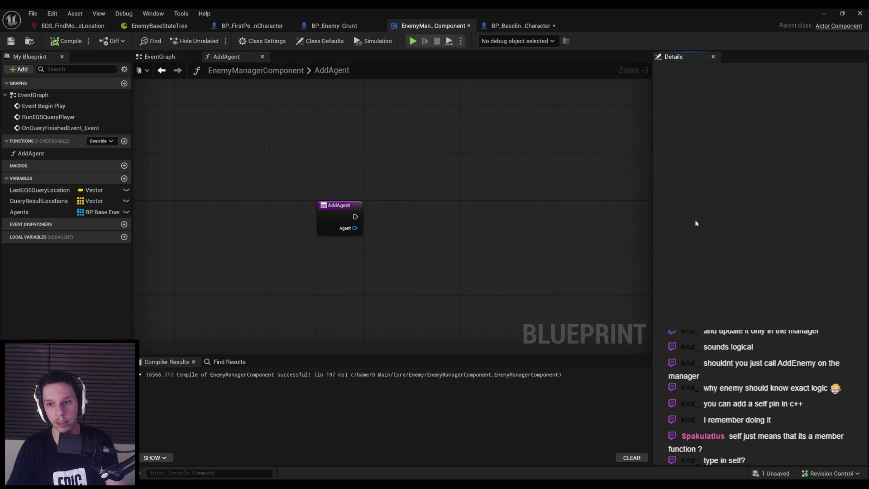
{"action": "left_click", "coordinate": [330, 209]}
{"action": "left_click", "coordinate": [423, 232]}
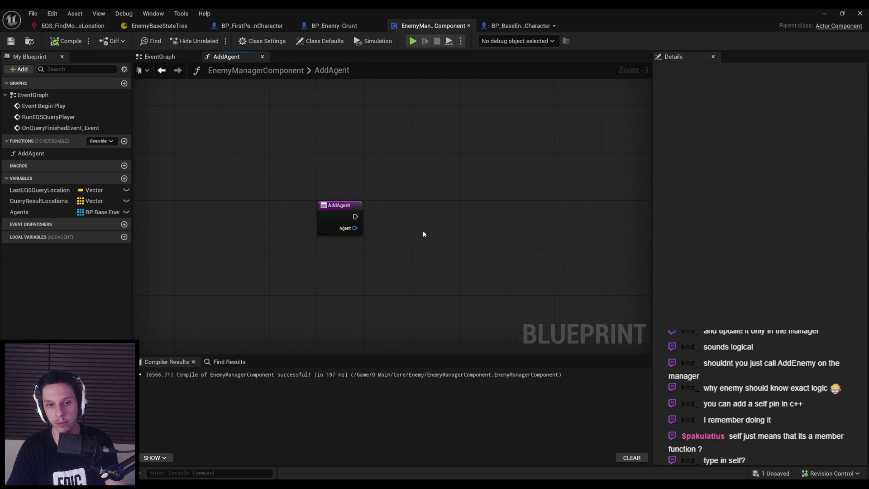
{"action": "left_click", "coordinate": [498, 26]}
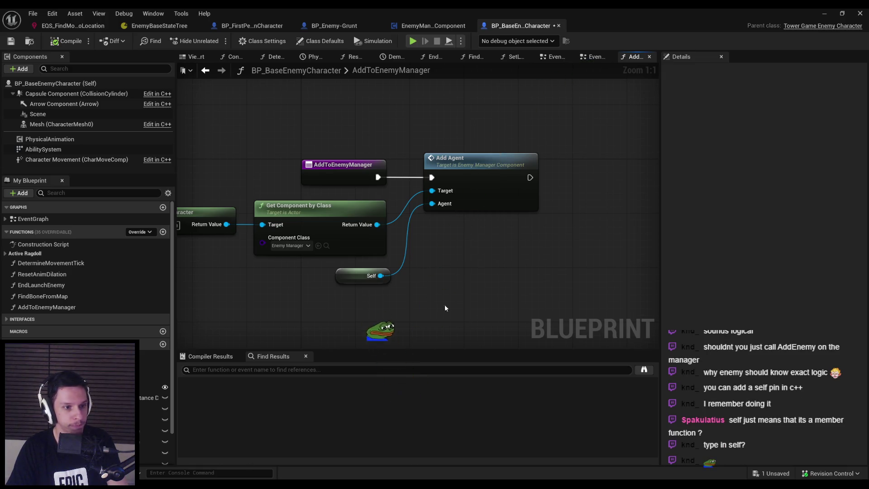
Step: Open the AddAgent function definition and save all with Ctrl+Shift+S
{"action": "double_click", "coordinate": [471, 199]}
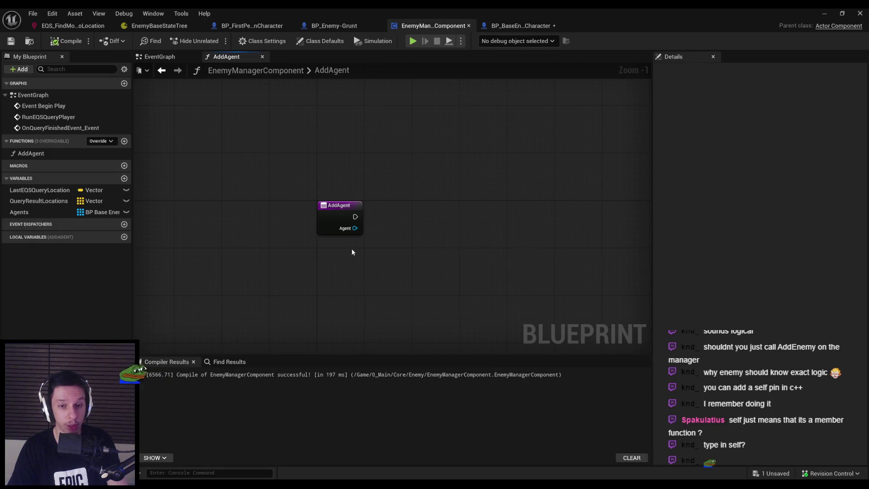
{"action": "key", "text": "ctrl+shift+s"}
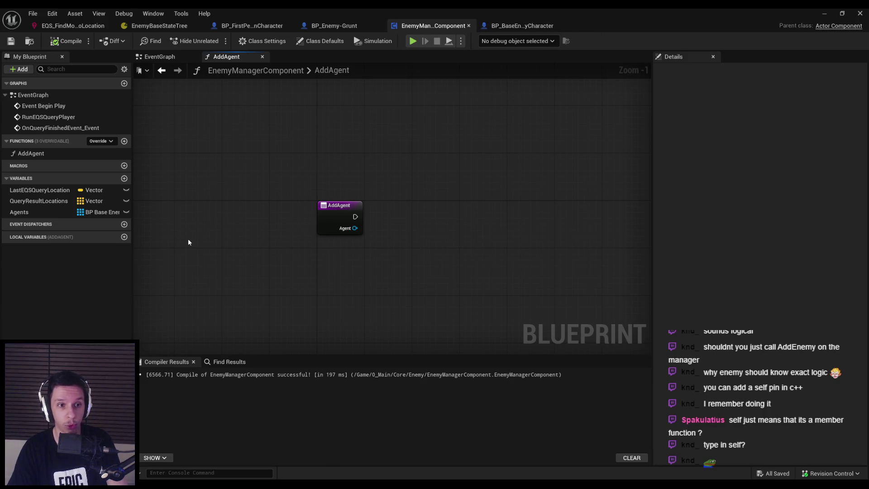
{"action": "scroll", "coordinate": [204, 194], "scroll_direction": "down", "scroll_amount": 2}
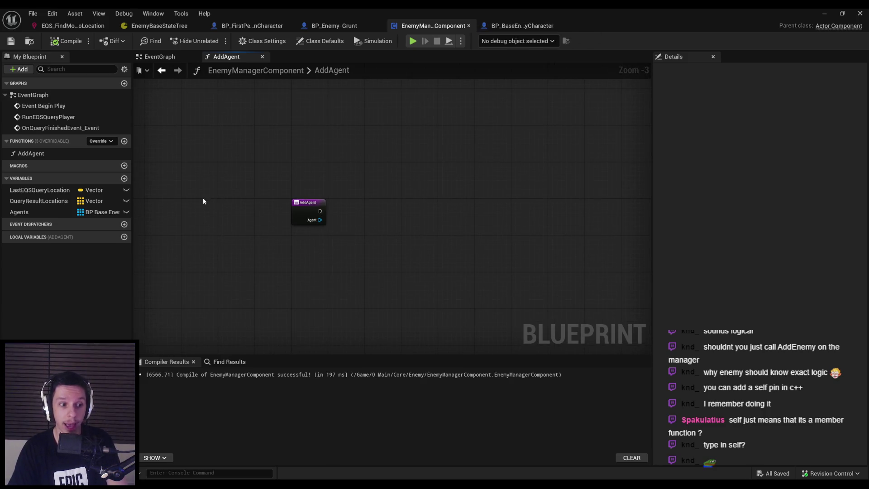
{"action": "scroll", "coordinate": [267, 156], "scroll_direction": "up", "scroll_amount": 4}
{"action": "scroll", "coordinate": [267, 156], "scroll_direction": "down", "scroll_amount": 1}
Step: Reconnect Self to Add Agent's Agent pin, then compile and save the enemy character
{"action": "left_click", "coordinate": [522, 26]}
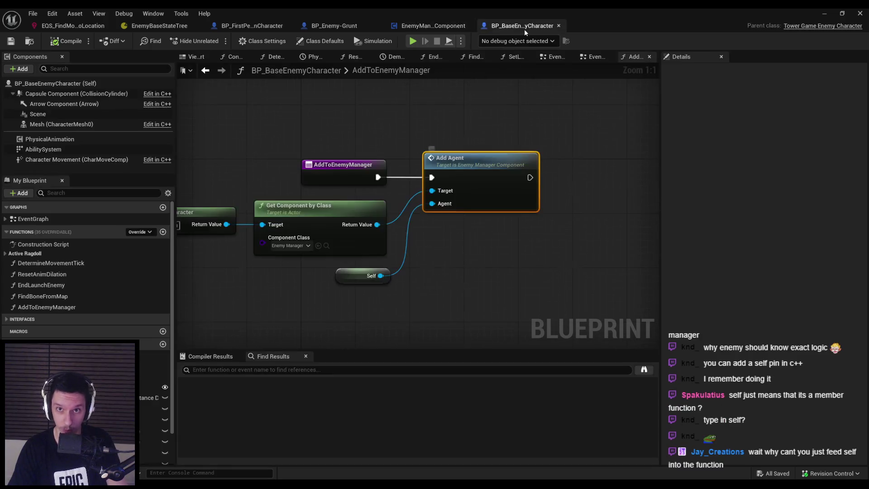
{"action": "left_click", "coordinate": [436, 30]}
{"action": "scroll", "coordinate": [339, 145], "scroll_direction": "down", "scroll_amount": 2}
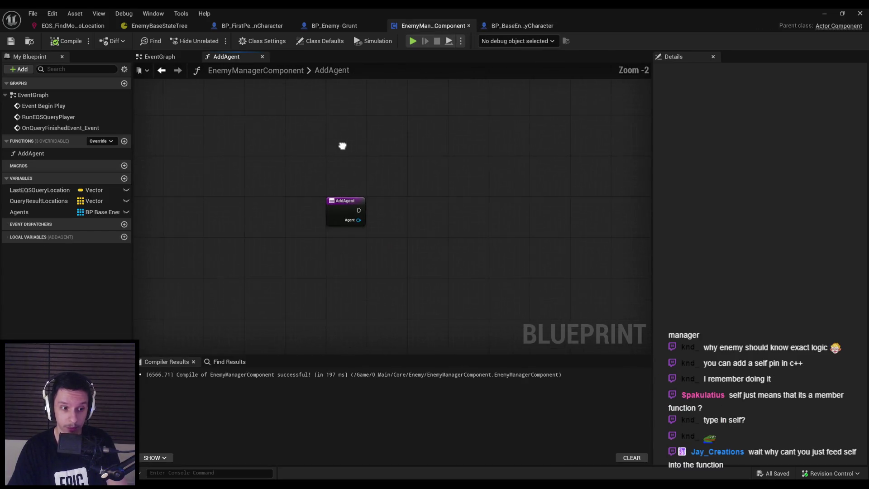
{"action": "left_click", "coordinate": [511, 27]}
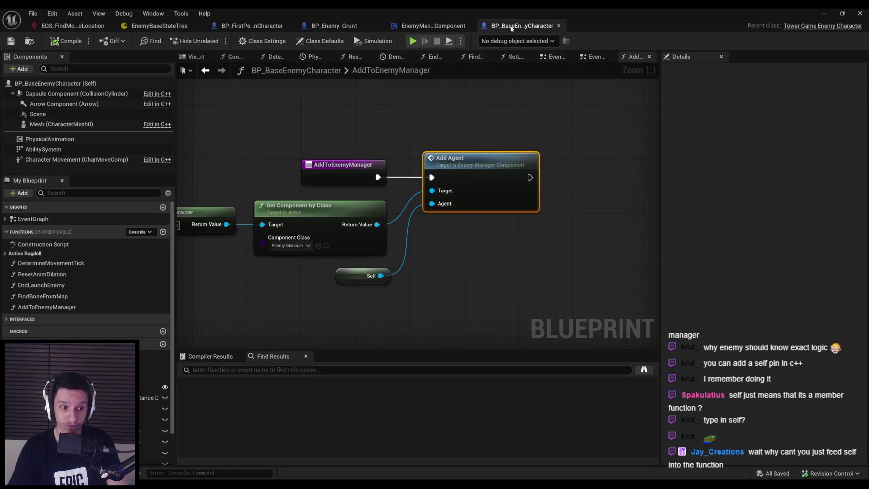
{"action": "mouse_move", "coordinate": [380, 276]}
{"action": "left_mouse_down"}
{"action": "mouse_move", "coordinate": [421, 219]}
{"action": "mouse_move", "coordinate": [409, 208]}
{"action": "left_mouse_up"}
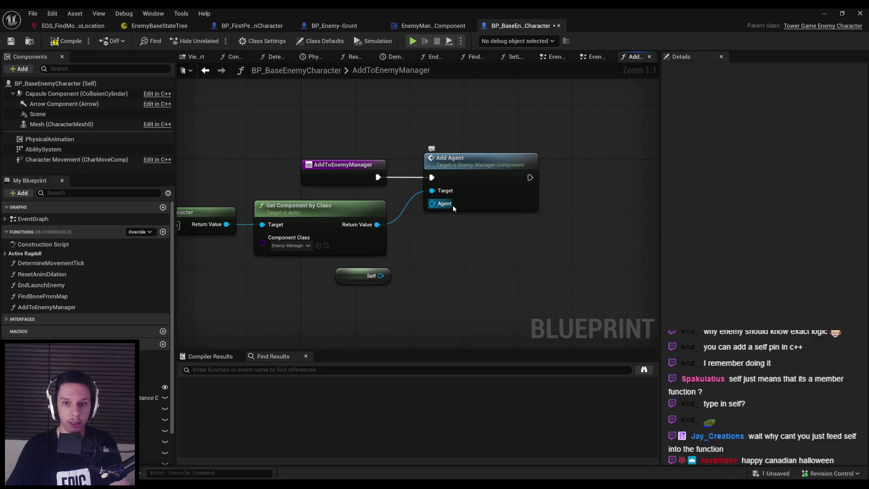
{"action": "mouse_move", "coordinate": [439, 206]}
{"action": "left_mouse_down"}
{"action": "mouse_move", "coordinate": [390, 280]}
{"action": "mouse_move", "coordinate": [380, 276]}
{"action": "left_mouse_up"}
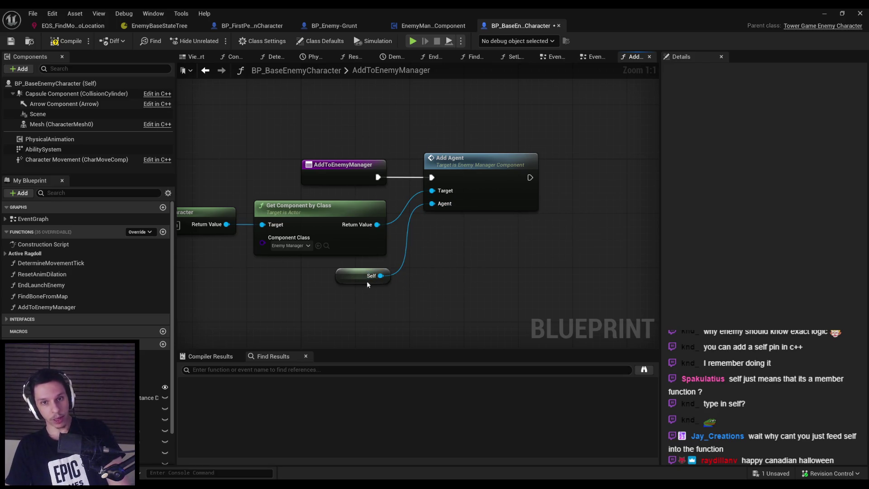
{"action": "left_click", "coordinate": [66, 41]}
{"action": "left_click", "coordinate": [11, 41]}
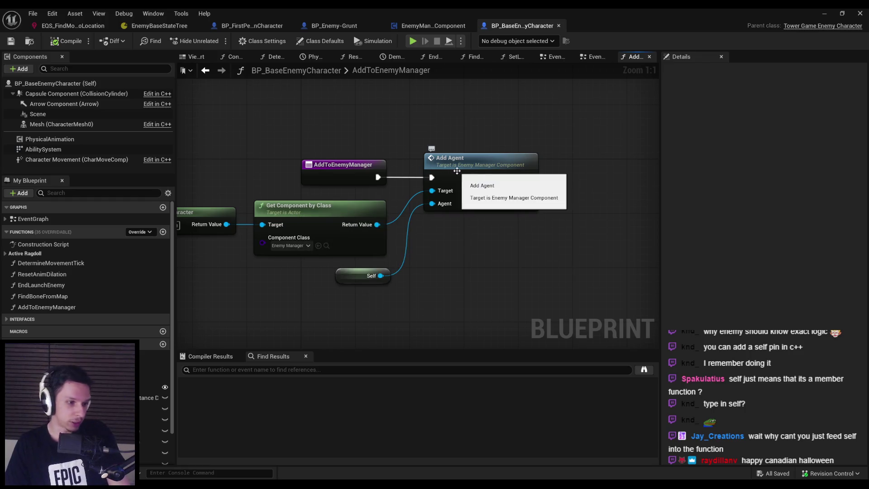
Step: In AddAgent, get the Agents array and add an Add Unique node for it
{"action": "double_click", "coordinate": [458, 170]}
{"action": "scroll", "coordinate": [356, 232], "scroll_direction": "up", "scroll_amount": 3}
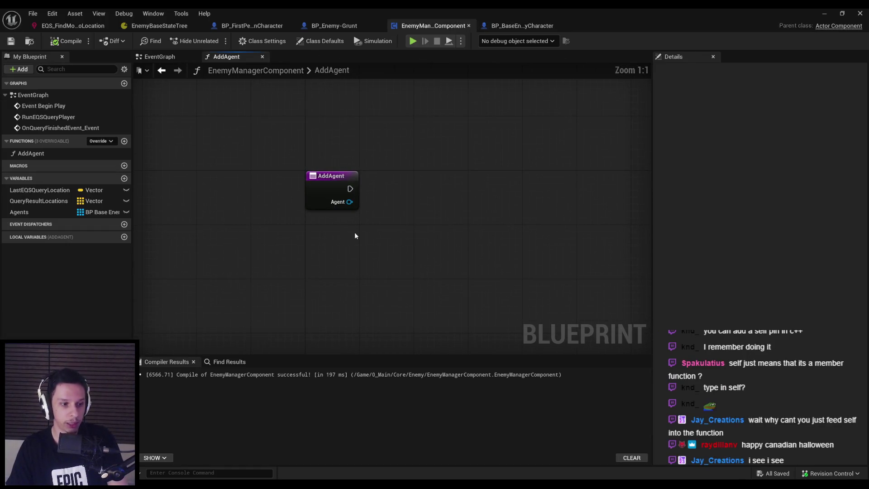
{"action": "scroll", "coordinate": [356, 232], "scroll_direction": "down", "scroll_amount": 1}
{"action": "left_click", "coordinate": [50, 210]}
{"action": "mouse_move", "coordinate": [347, 241]}
{"action": "left_mouse_down"}
{"action": "mouse_move", "coordinate": [347, 249]}
{"action": "mouse_move", "coordinate": [408, 231]}
{"action": "mouse_move", "coordinate": [321, 208]}
{"action": "mouse_move", "coordinate": [409, 238]}
{"action": "mouse_move", "coordinate": [459, 203]}
{"action": "left_mouse_up"}
{"action": "left_click", "coordinate": [368, 254]}
{"action": "type", "text": "add"}
{"action": "key", "text": "Return"}
{"action": "left_click", "coordinate": [367, 235]}
{"action": "left_click", "coordinate": [202, 175]}
Step: Compile EnemyManagerComponent with the new Add Unique logic in AddAgent
{"action": "left_click", "coordinate": [56, 43]}
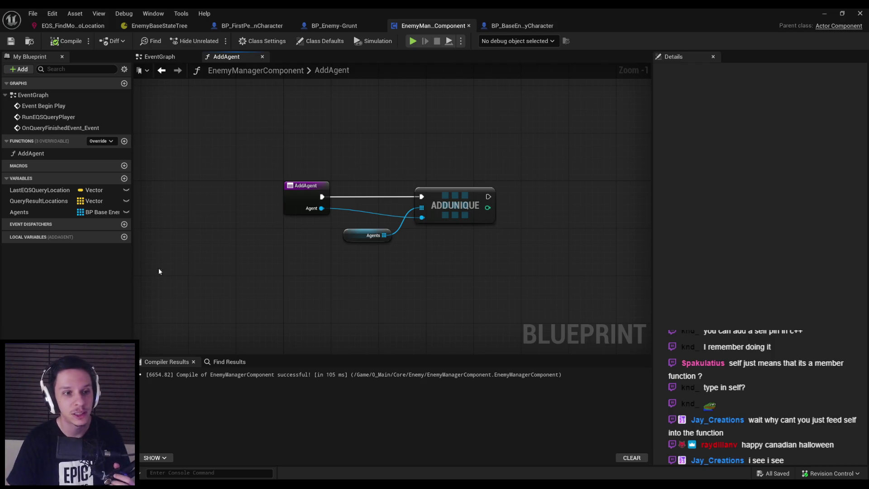
Step: Add a For Each Loop over Agents after the query-results SET in EventGraph, and save
{"action": "left_click", "coordinate": [174, 58]}
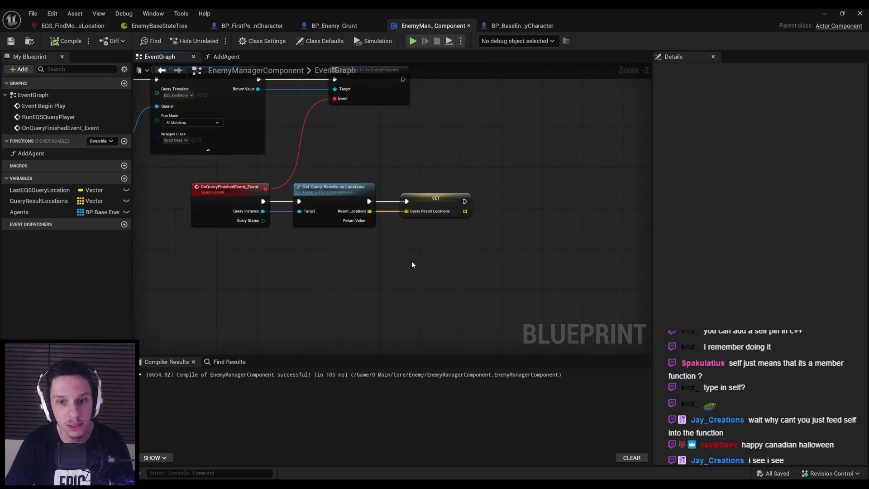
{"action": "mouse_move", "coordinate": [463, 202]}
{"action": "left_mouse_down"}
{"action": "mouse_move", "coordinate": [421, 207]}
{"action": "mouse_move", "coordinate": [495, 210]}
{"action": "left_mouse_up"}
{"action": "type", "text": "for each"}
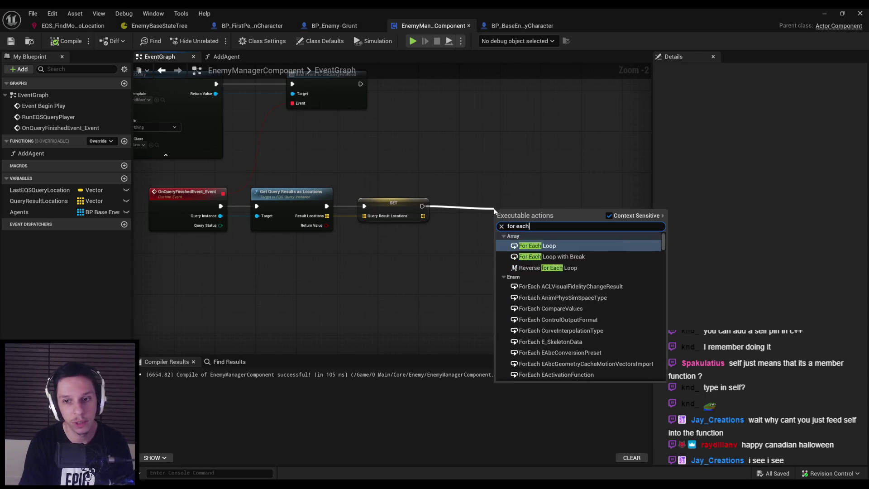
{"action": "key", "text": "Return"}
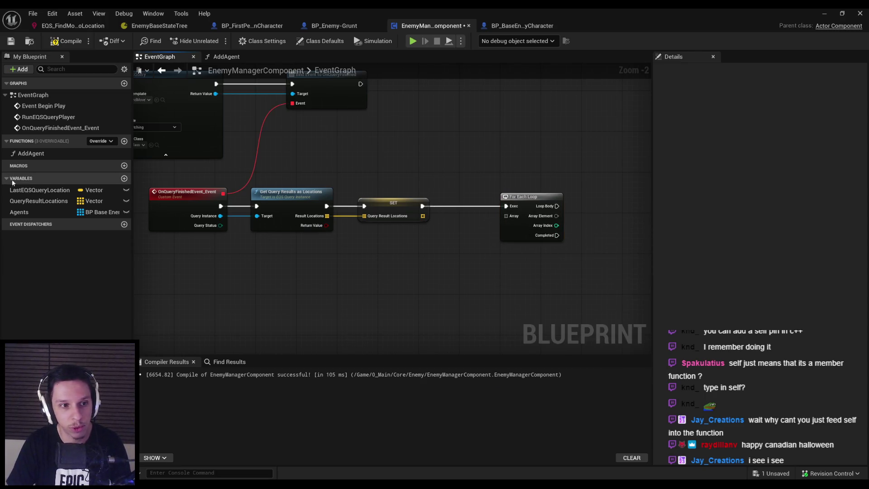
{"action": "mouse_move", "coordinate": [19, 211]}
{"action": "left_mouse_down"}
{"action": "mouse_move", "coordinate": [476, 236]}
{"action": "mouse_move", "coordinate": [506, 216]}
{"action": "mouse_move", "coordinate": [467, 229]}
{"action": "left_mouse_up"}
{"action": "left_click", "coordinate": [482, 239]}
{"action": "left_click", "coordinate": [68, 41]}
{"action": "left_click", "coordinate": [13, 45]}
{"action": "left_click_drag", "start_coordinate": [481, 176], "coordinate": [393, 173]}
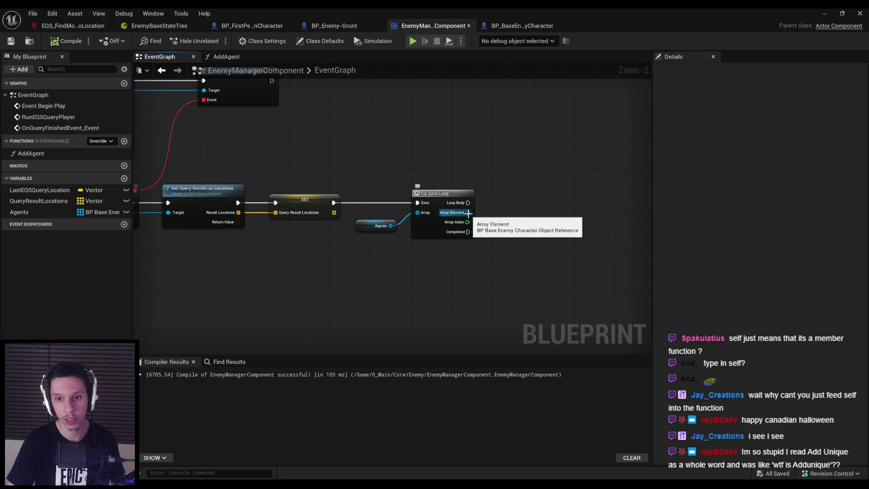
{"action": "left_click", "coordinate": [521, 26]}
{"action": "scroll", "coordinate": [311, 235], "scroll_direction": "down", "scroll_amount": 1}
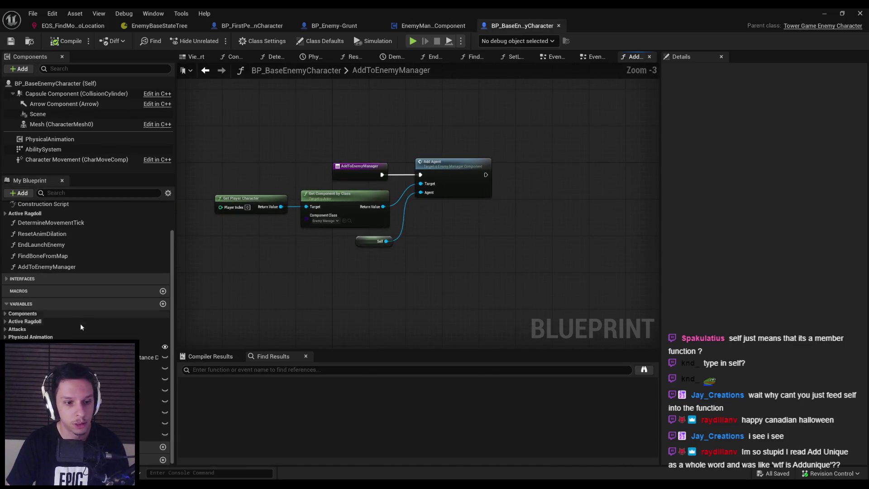
Step: Add a Vector variable CurrentMoveLocation to the base enemy character, compile and save
{"action": "left_click", "coordinate": [163, 303]}
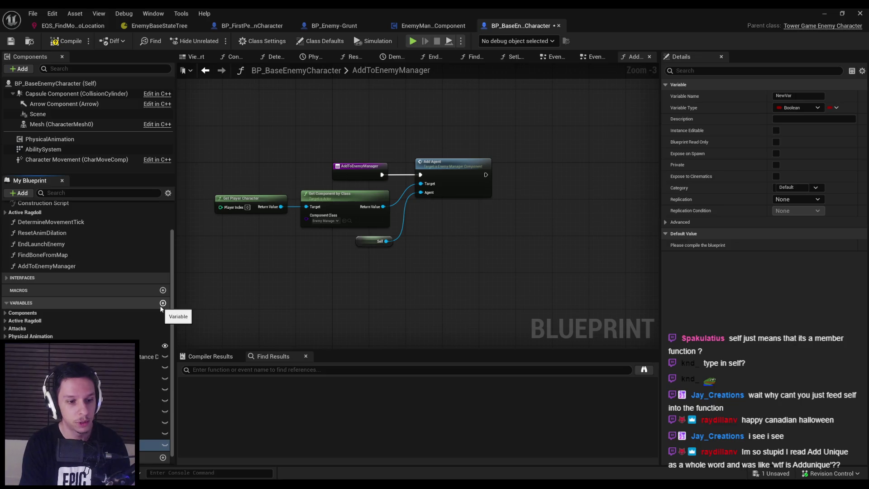
{"action": "type", "text": "CurrentMoveLocation"}
{"action": "key", "text": "Return"}
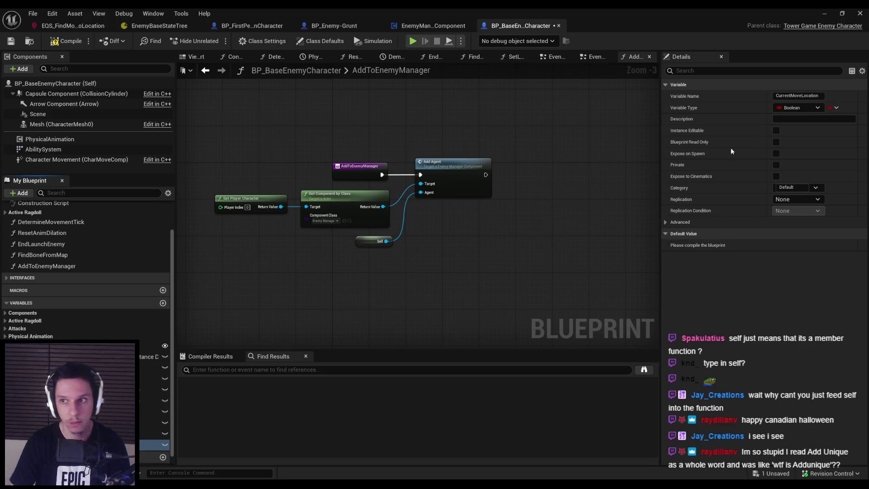
{"action": "left_click", "coordinate": [790, 108]}
{"action": "left_click", "coordinate": [774, 197]}
{"action": "left_click", "coordinate": [67, 41]}
{"action": "left_click", "coordinate": [10, 40]}
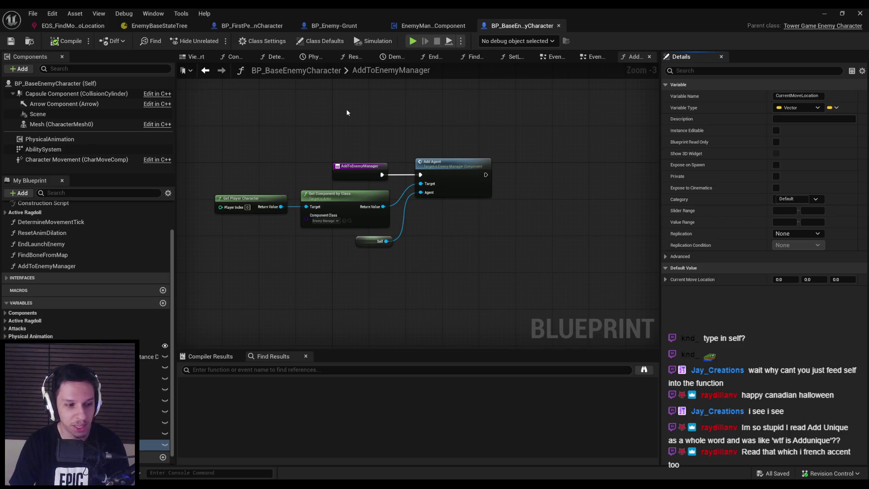
{"action": "left_click", "coordinate": [430, 27]}
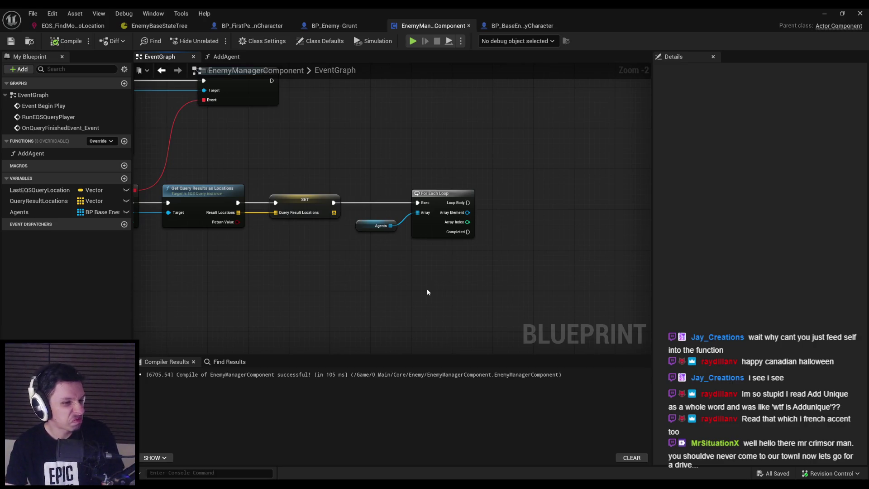
Step: Add Set Current Move Location from Array Element, driven by Loop Body; compile and save
{"action": "left_click", "coordinate": [442, 219]}
{"action": "left_click", "coordinate": [423, 257]}
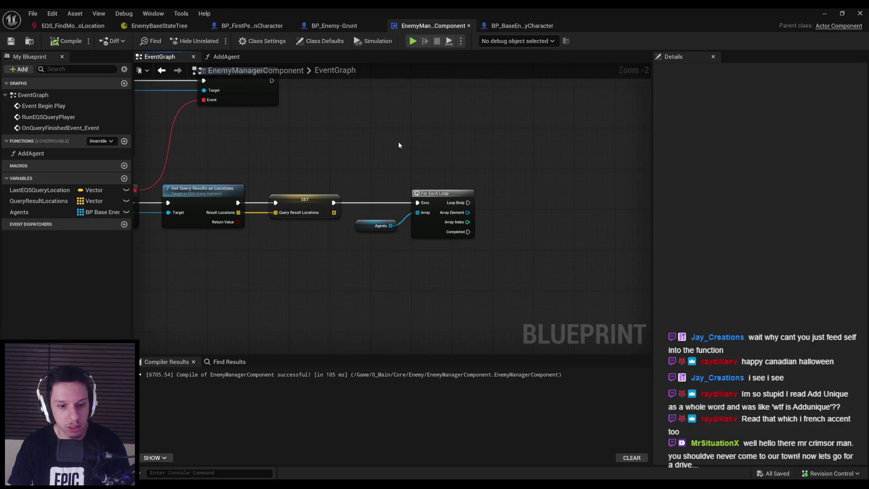
{"action": "scroll", "coordinate": [367, 232], "scroll_direction": "down", "scroll_amount": 1}
{"action": "scroll", "coordinate": [377, 254], "scroll_direction": "up", "scroll_amount": 1}
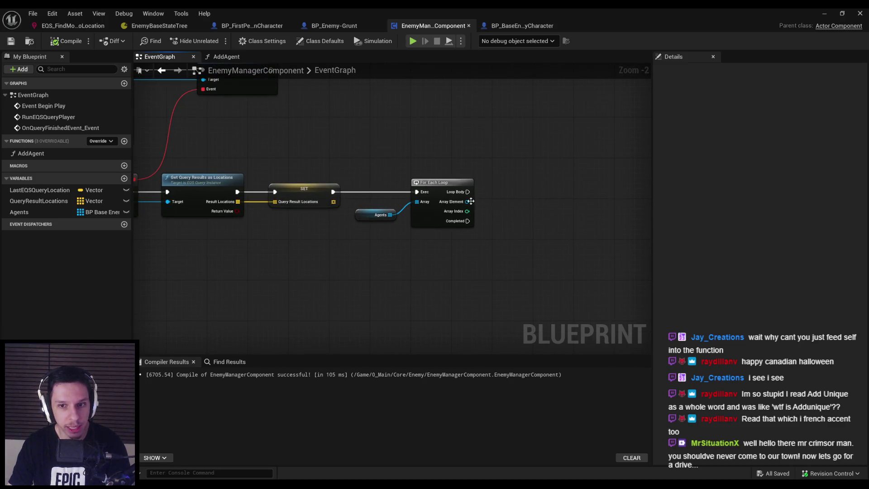
{"action": "mouse_move", "coordinate": [467, 202]}
{"action": "left_mouse_down"}
{"action": "mouse_move", "coordinate": [499, 202]}
{"action": "mouse_move", "coordinate": [476, 184]}
{"action": "mouse_move", "coordinate": [471, 197]}
{"action": "mouse_move", "coordinate": [436, 197]}
{"action": "mouse_move", "coordinate": [478, 196]}
{"action": "left_mouse_up"}
{"action": "type", "text": "set move loc"}
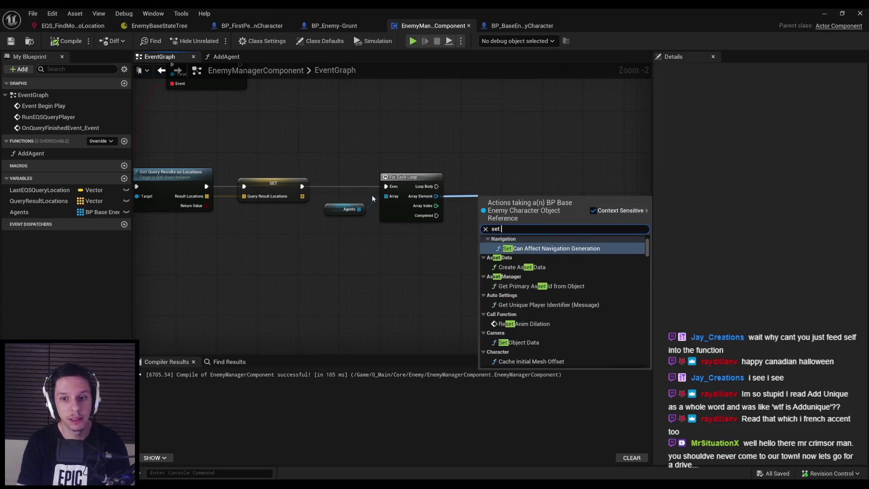
{"action": "key", "text": "Return"}
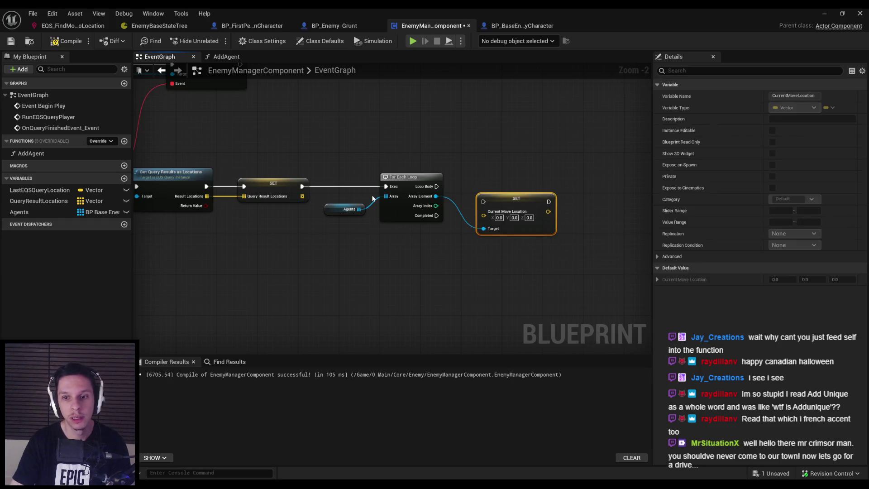
{"action": "mouse_move", "coordinate": [531, 202]}
{"action": "left_mouse_down"}
{"action": "mouse_move", "coordinate": [595, 183]}
{"action": "mouse_move", "coordinate": [415, 193]}
{"action": "left_mouse_up"}
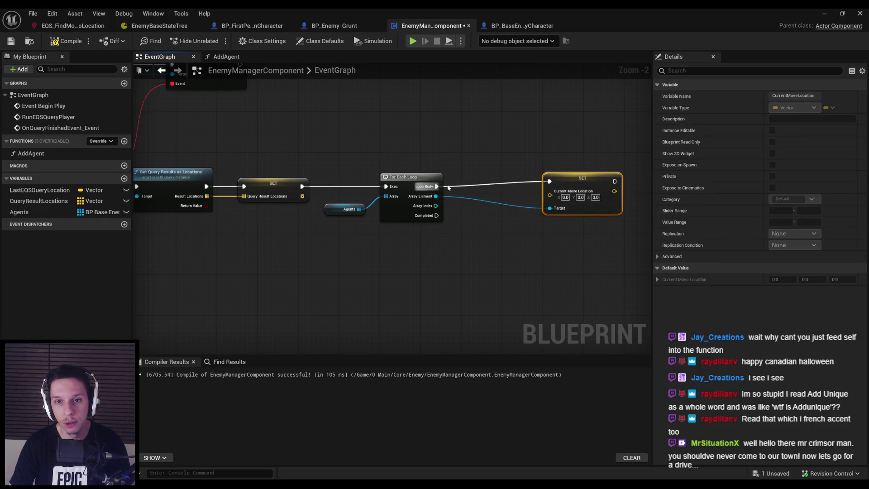
{"action": "left_click_drag", "start_coordinate": [585, 182], "coordinate": [595, 187]}
{"action": "left_click", "coordinate": [553, 248]}
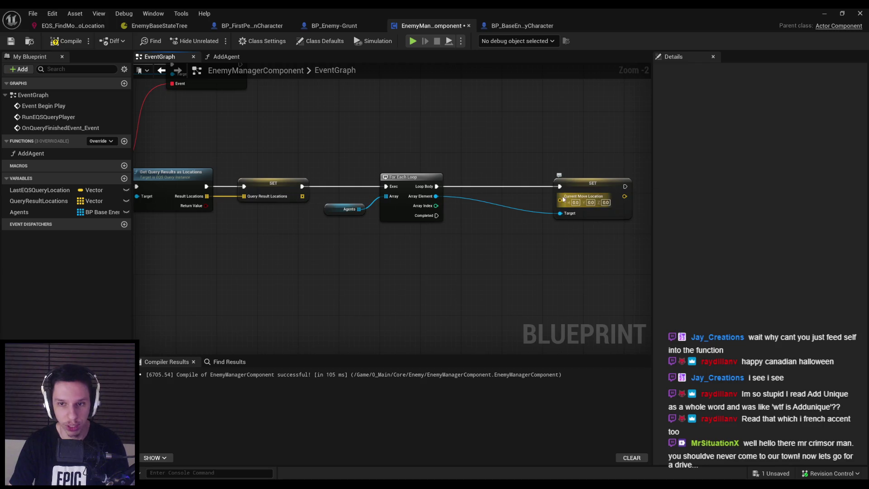
{"action": "left_click_drag", "start_coordinate": [560, 265], "coordinate": [449, 270]}
{"action": "left_click_drag", "start_coordinate": [481, 189], "coordinate": [546, 186]}
{"action": "left_click", "coordinate": [393, 141]}
{"action": "left_click", "coordinate": [66, 40]}
{"action": "left_click", "coordinate": [11, 41]}
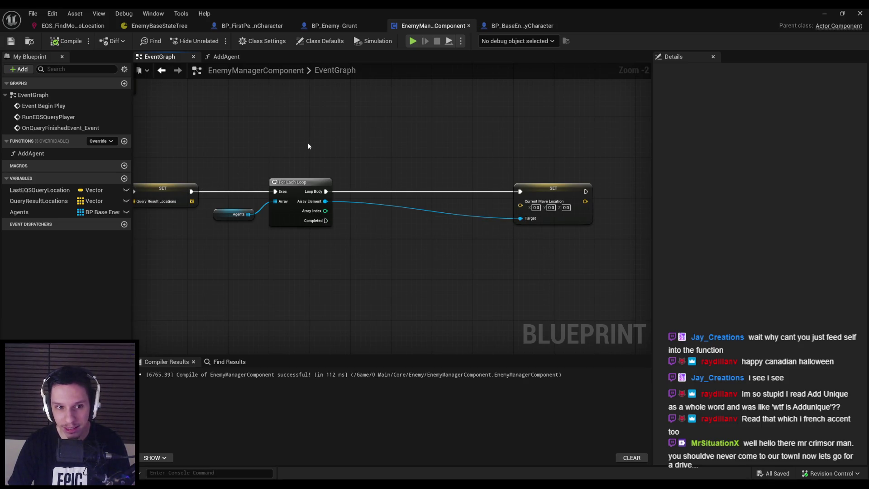
Step: Add a reroute point on the Target wire, then compile and save EnemyManagerComponent
{"action": "scroll", "coordinate": [271, 176], "scroll_direction": "down", "scroll_amount": 1}
{"action": "scroll", "coordinate": [315, 198], "scroll_direction": "up", "scroll_amount": 1}
{"action": "scroll", "coordinate": [408, 186], "scroll_direction": "down", "scroll_amount": 2}
{"action": "left_click_drag", "start_coordinate": [498, 177], "coordinate": [517, 180]}
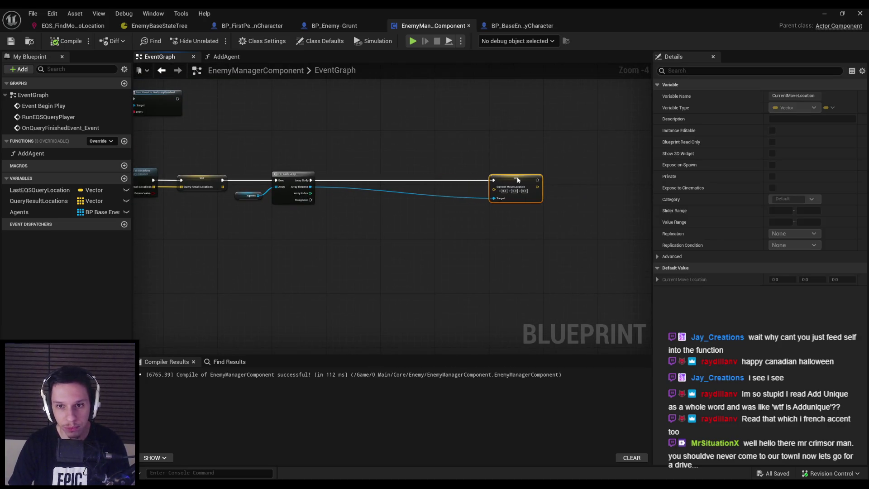
{"action": "left_click", "coordinate": [398, 214]}
{"action": "scroll", "coordinate": [380, 206], "scroll_direction": "up", "scroll_amount": 2}
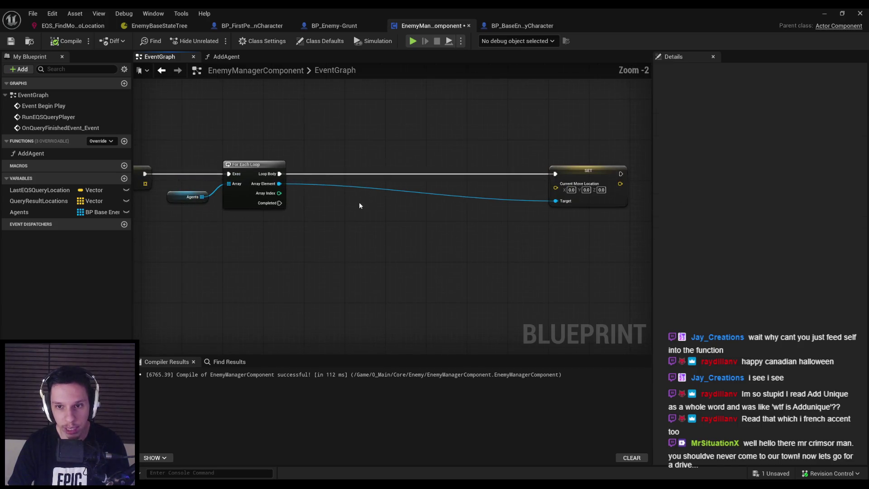
{"action": "double_click", "coordinate": [444, 194]}
{"action": "left_click_drag", "start_coordinate": [445, 195], "coordinate": [331, 204]}
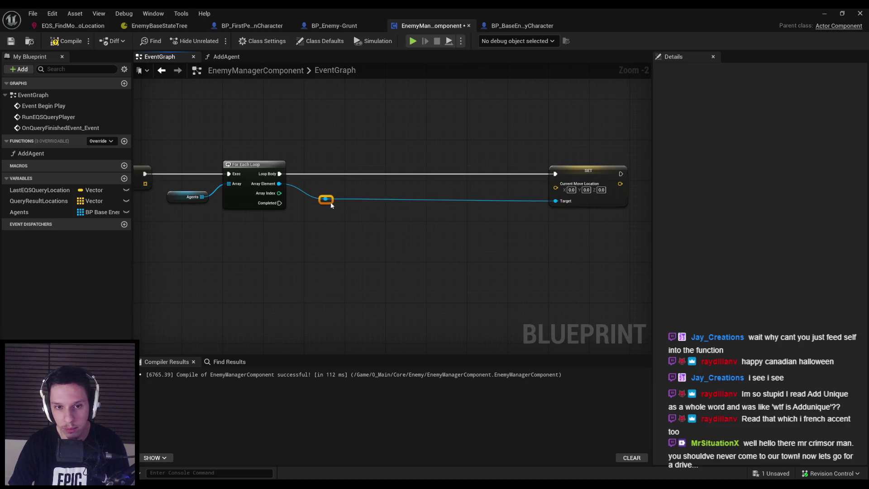
{"action": "left_click", "coordinate": [588, 181]}
{"action": "left_click", "coordinate": [588, 221]}
{"action": "left_click", "coordinate": [66, 41]}
{"action": "left_click", "coordinate": [10, 41]}
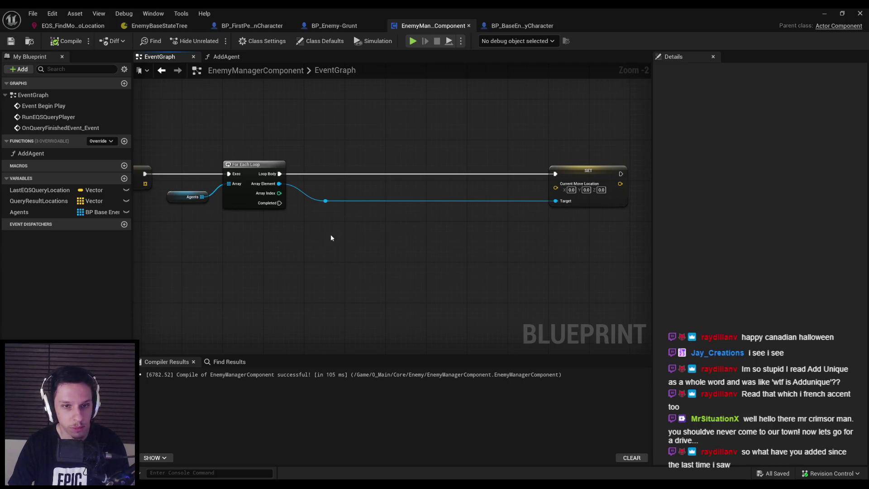
{"action": "left_click_drag", "start_coordinate": [322, 236], "coordinate": [379, 244]}
{"action": "left_click_drag", "start_coordinate": [320, 249], "coordinate": [398, 220]}
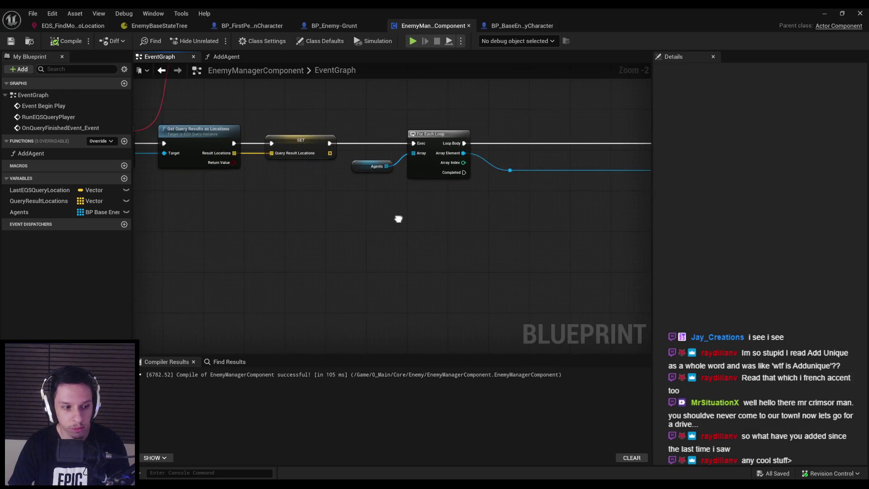
{"action": "scroll", "coordinate": [383, 225], "scroll_direction": "down", "scroll_amount": 1}
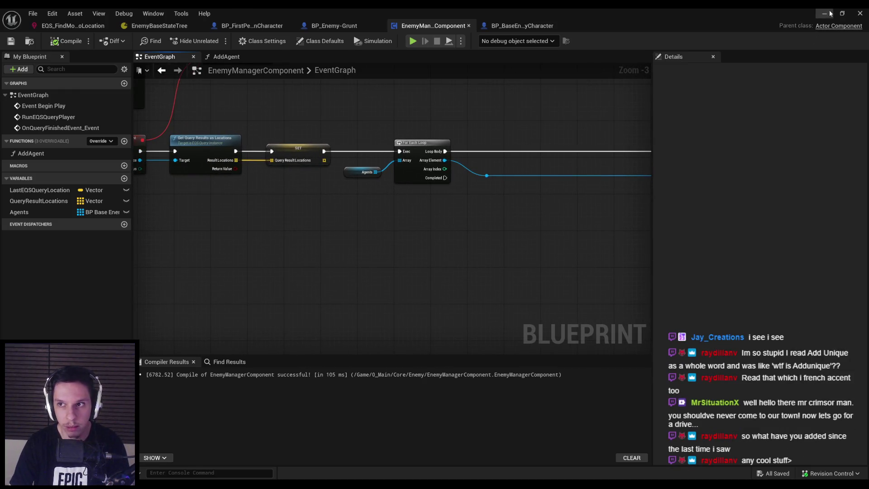
Step: Start Play in Editor and advance through the maze toward the swarming enemies
{"action": "key", "text": "alt+p"}
{"action": "key", "text": "w"}
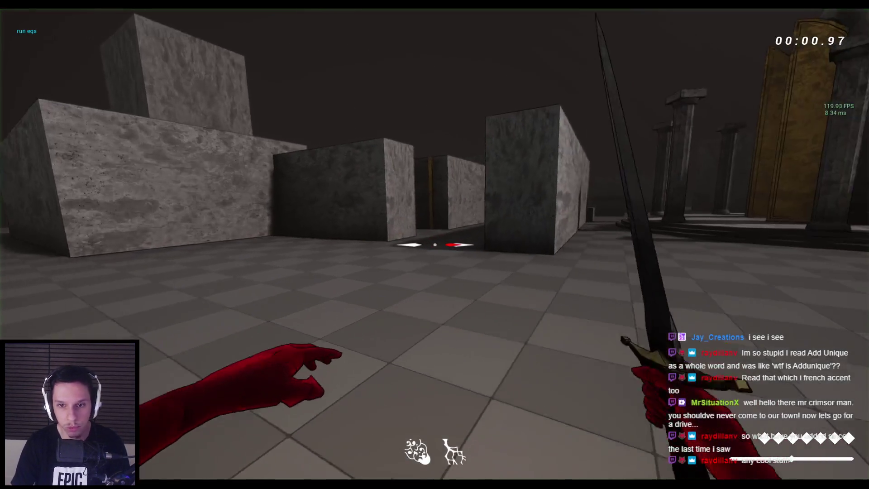
{"action": "key", "text": "w"}
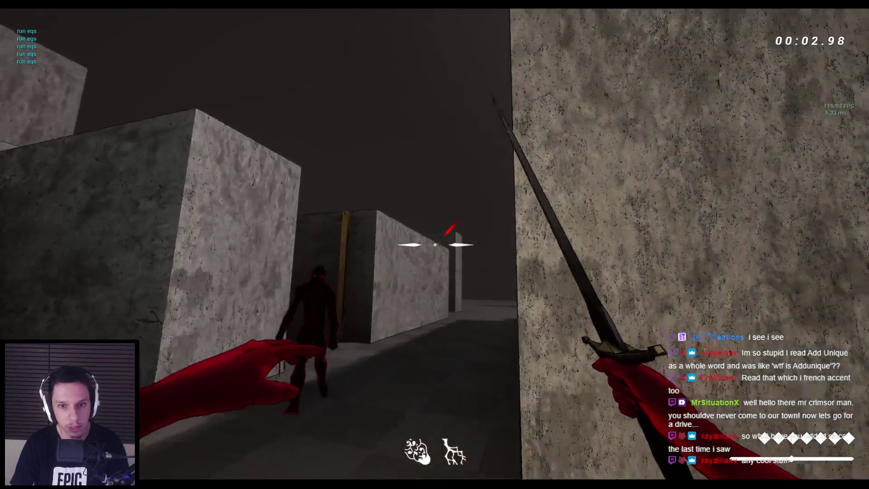
{"action": "key", "text": "w"}
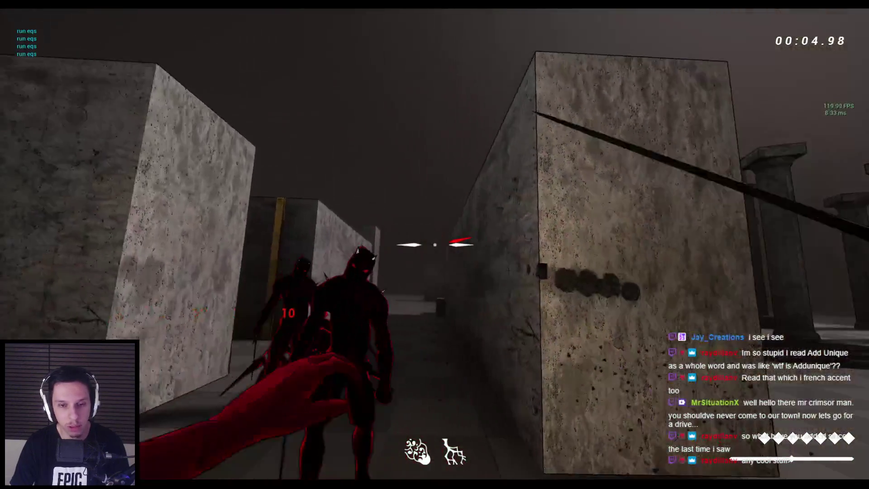
{"action": "key", "text": "w"}
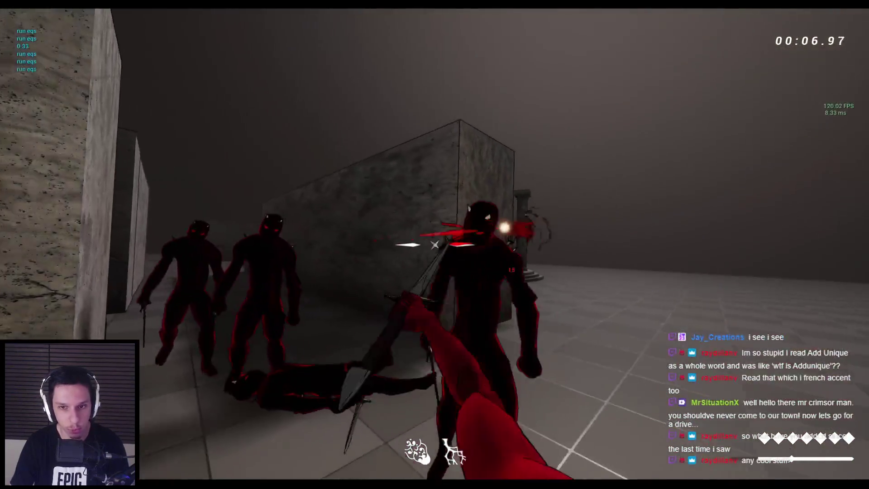
{"action": "key", "text": "w"}
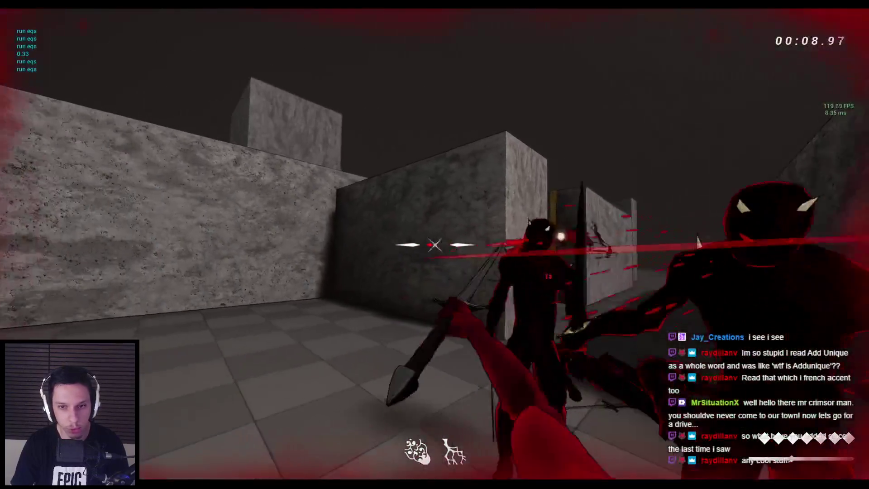
{"action": "key", "text": "w"}
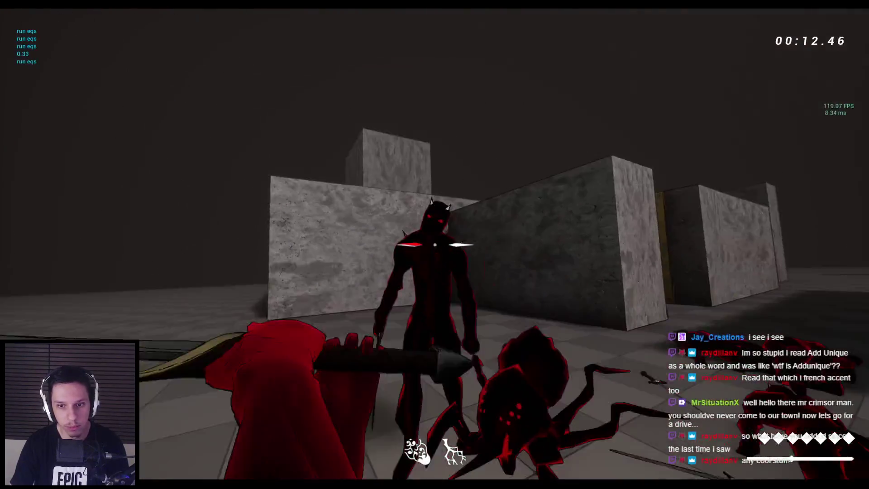
Step: Strike the demon and spider enemies, then stop the session and return to EnemyManagerComponent
{"action": "left_click", "coordinate": [435, 245]}
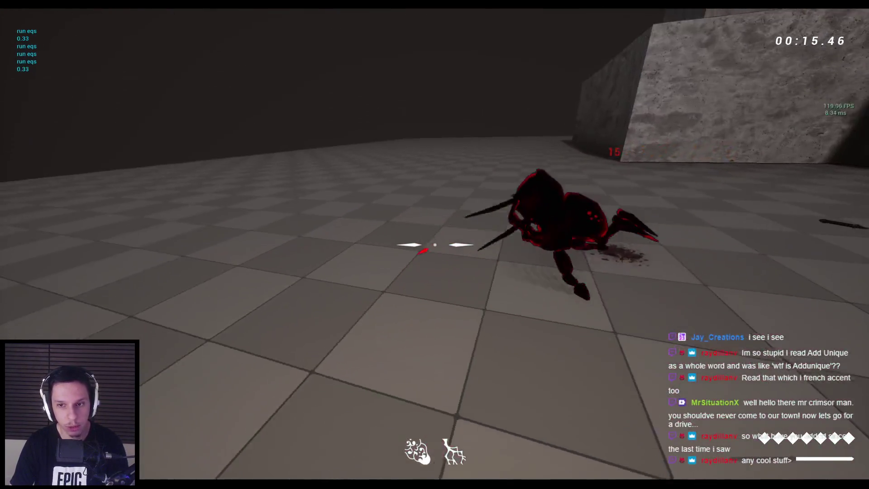
{"action": "left_click", "coordinate": [434, 244]}
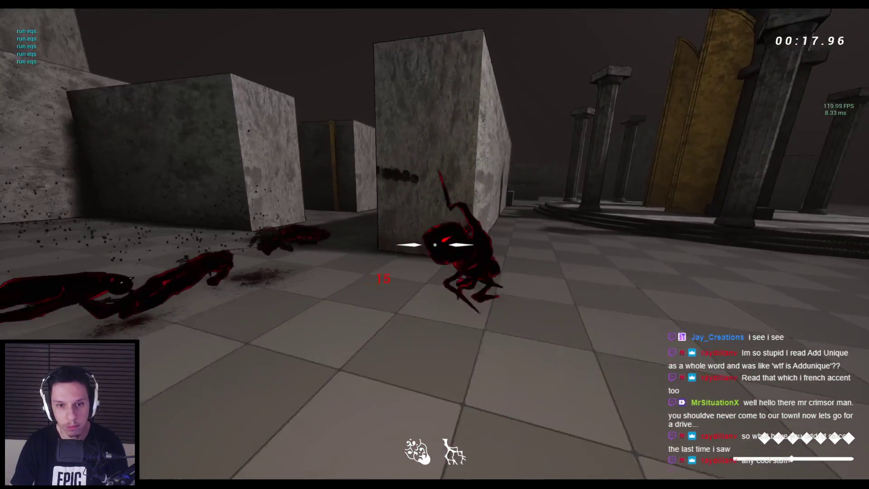
{"action": "left_click", "coordinate": [434, 244]}
{"action": "key", "text": "Escape"}
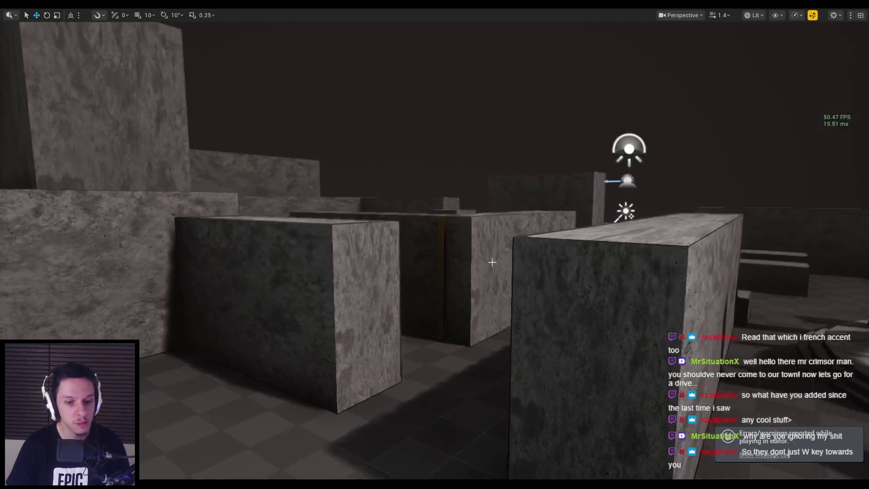
{"action": "key", "text": "alt+Tab"}
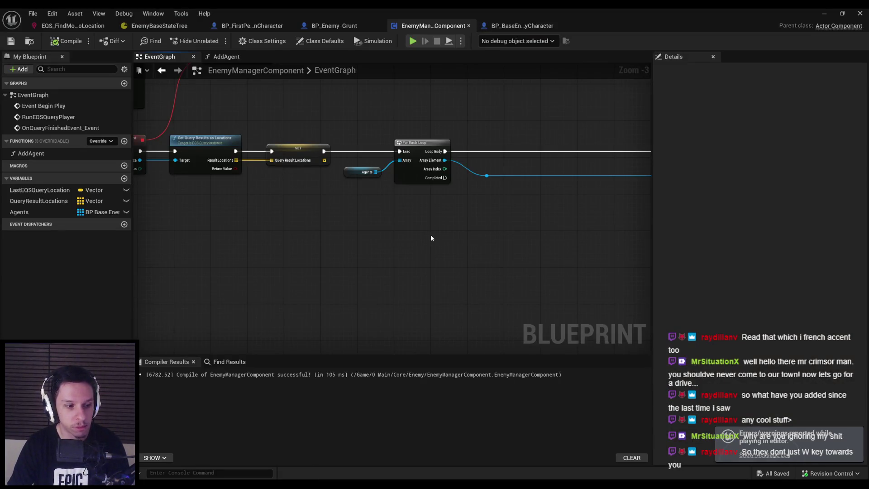
Step: Pan between the Run EQS Query nodes and the Agents loop, selecting the Array Element reroute point
{"action": "scroll", "coordinate": [422, 232], "scroll_direction": "down", "scroll_amount": 1}
{"action": "scroll", "coordinate": [294, 213], "scroll_direction": "up", "scroll_amount": 2}
{"action": "scroll", "coordinate": [320, 195], "scroll_direction": "down", "scroll_amount": 1}
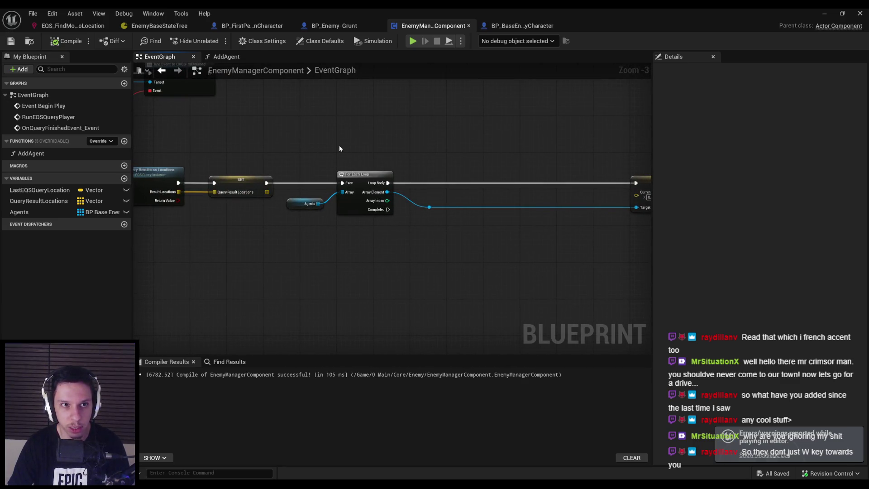
{"action": "left_click_drag", "start_coordinate": [278, 219], "coordinate": [390, 231]}
{"action": "scroll", "coordinate": [390, 231], "scroll_direction": "down", "scroll_amount": 1}
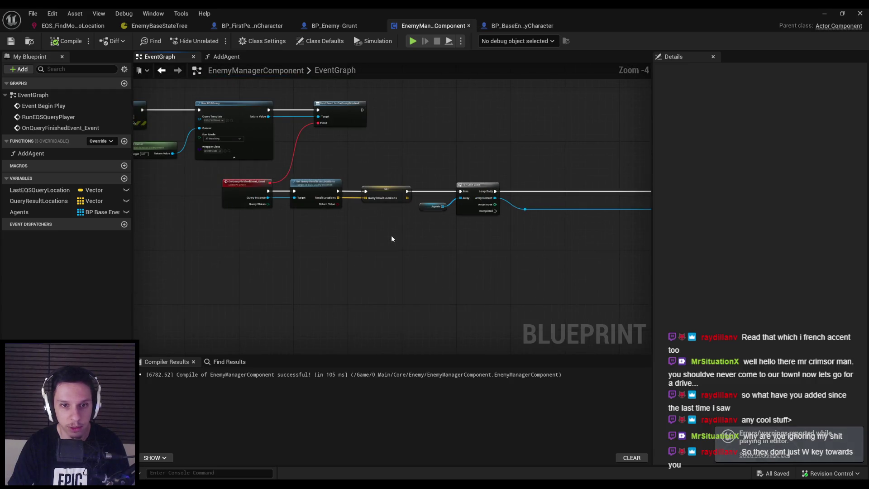
{"action": "scroll", "coordinate": [504, 238], "scroll_direction": "up", "scroll_amount": 1}
{"action": "left_click_drag", "start_coordinate": [531, 235], "coordinate": [385, 248]}
{"action": "left_click", "coordinate": [490, 206]}
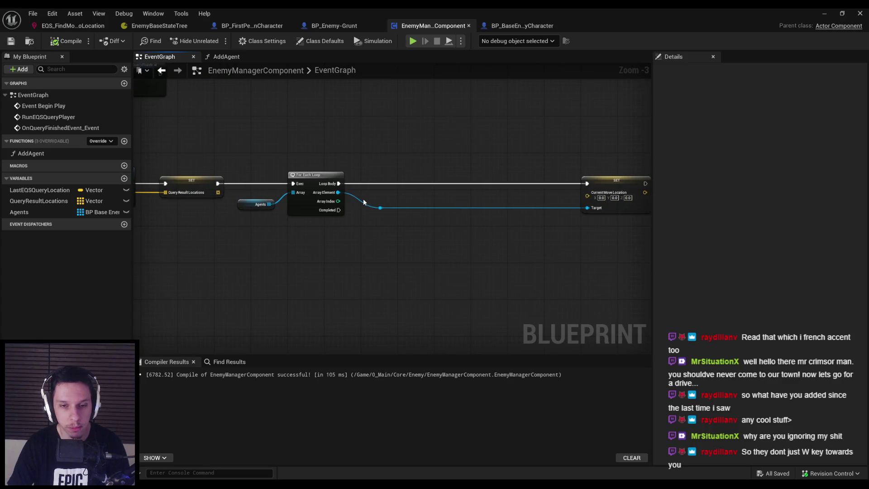
Step: Add a Query Result Locations getter and list its pin's actions, expanding Math, Geometry, Vector and Niagara
{"action": "mouse_move", "coordinate": [38, 201]}
{"action": "left_mouse_down"}
{"action": "mouse_move", "coordinate": [345, 279]}
{"action": "mouse_move", "coordinate": [413, 285]}
{"action": "left_mouse_up"}
{"action": "left_click", "coordinate": [387, 298]}
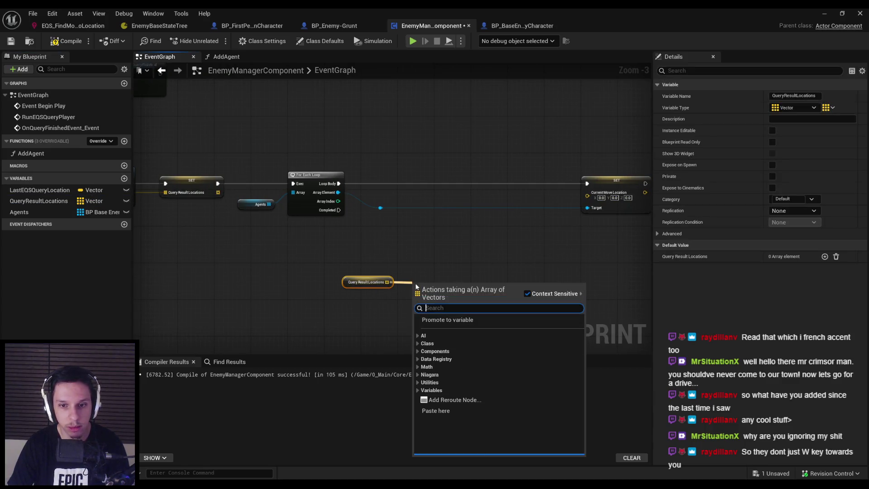
{"action": "left_click", "coordinate": [418, 367]}
{"action": "left_click", "coordinate": [423, 375]}
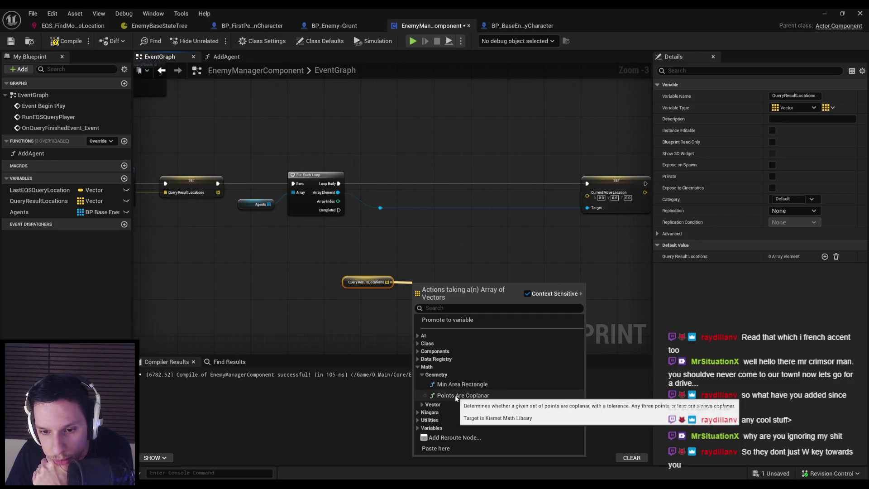
{"action": "left_click", "coordinate": [422, 405]}
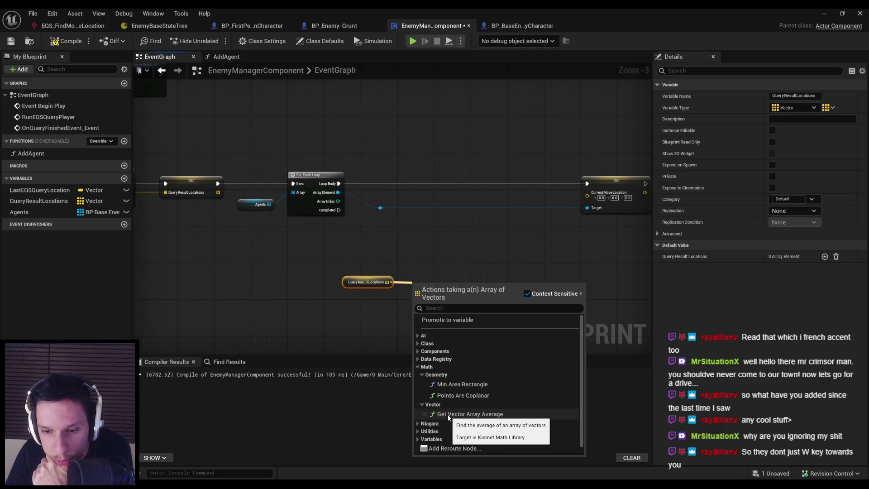
{"action": "left_click", "coordinate": [417, 424]}
{"action": "scroll", "coordinate": [417, 424], "scroll_direction": "down", "scroll_amount": 1}
Step: Expand the Utilities and Array action categories and scroll through their entries
{"action": "left_click", "coordinate": [415, 425]}
{"action": "scroll", "coordinate": [418, 421], "scroll_direction": "down", "scroll_amount": 1}
{"action": "left_click", "coordinate": [421, 402]}
{"action": "scroll", "coordinate": [422, 381], "scroll_direction": "down", "scroll_amount": 2}
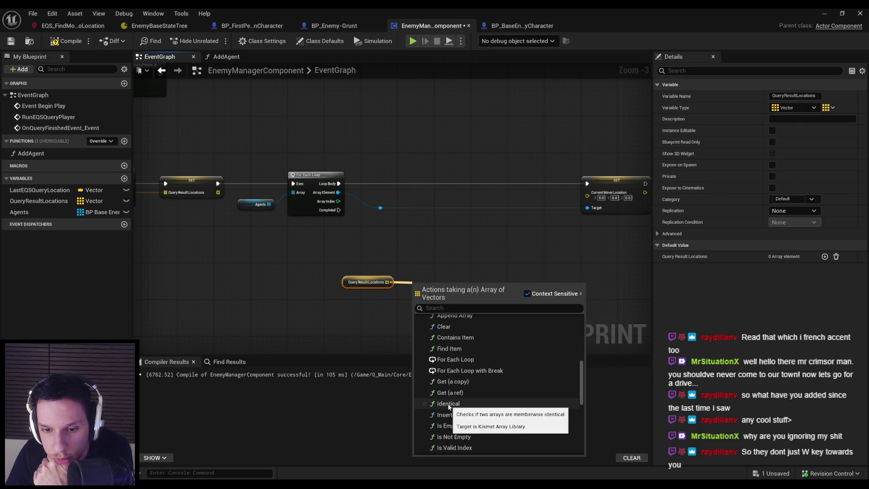
{"action": "scroll", "coordinate": [452, 412], "scroll_direction": "down", "scroll_amount": 1}
{"action": "scroll", "coordinate": [453, 410], "scroll_direction": "down", "scroll_amount": 3}
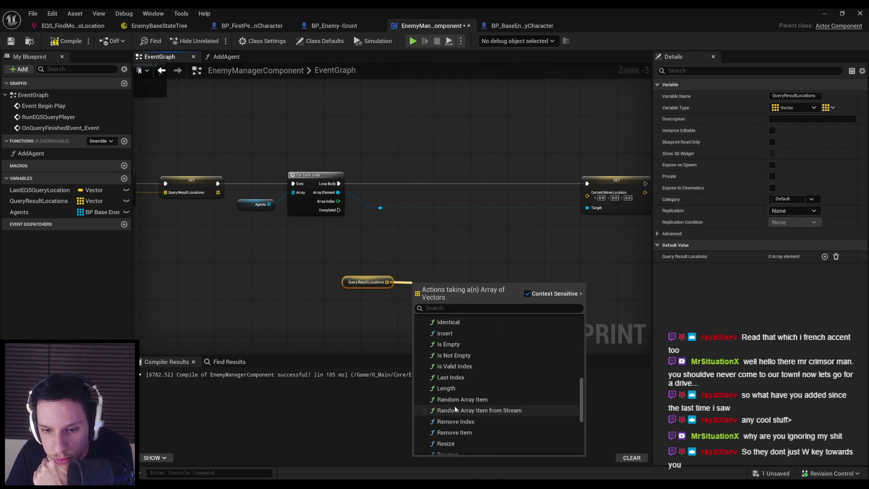
{"action": "scroll", "coordinate": [455, 406], "scroll_direction": "down", "scroll_amount": 2}
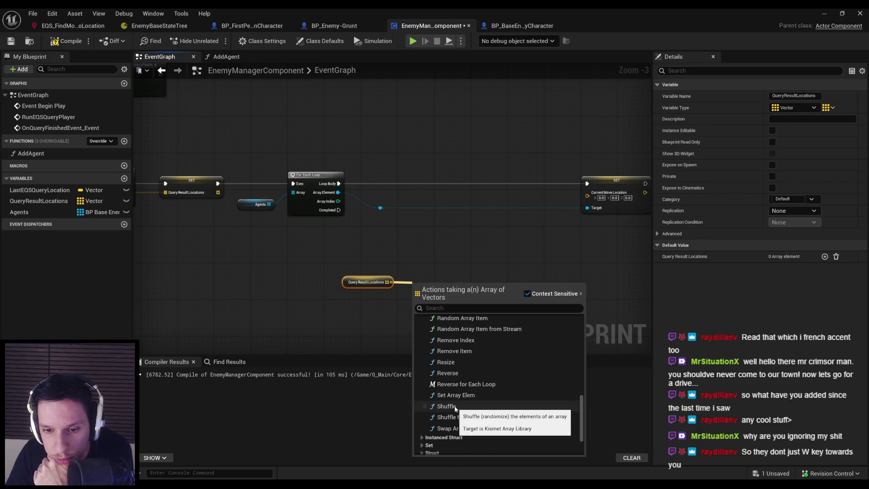
{"action": "scroll", "coordinate": [455, 408], "scroll_direction": "down", "scroll_amount": 2}
Step: Inspect the Instanced Struct, Set, Struct and Variables action categories
{"action": "left_click", "coordinate": [422, 386]}
{"action": "left_click", "coordinate": [422, 387]}
{"action": "left_click", "coordinate": [422, 394]}
{"action": "left_click", "coordinate": [422, 394]}
{"action": "left_click", "coordinate": [422, 402]}
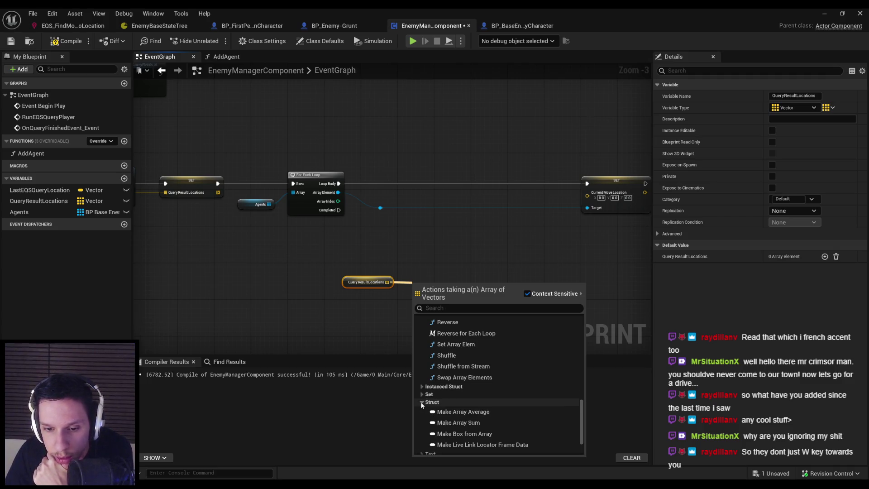
{"action": "left_click", "coordinate": [422, 402]}
{"action": "left_click", "coordinate": [422, 402]}
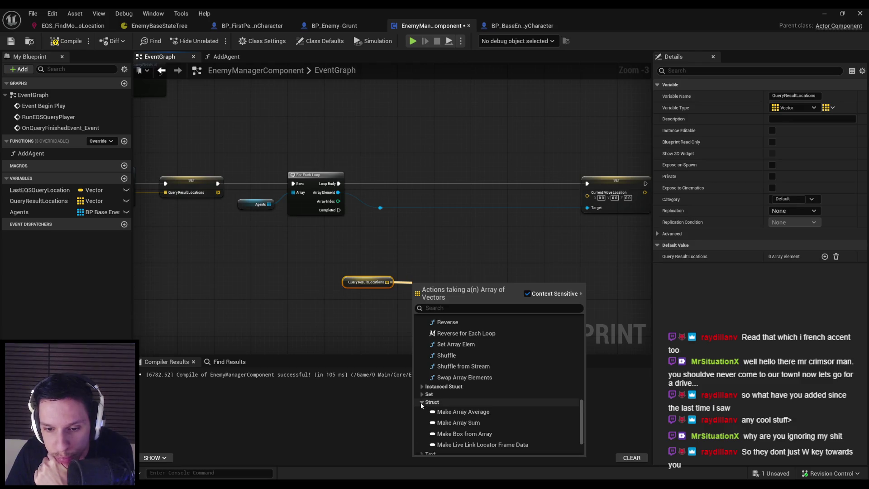
{"action": "left_click", "coordinate": [420, 403]}
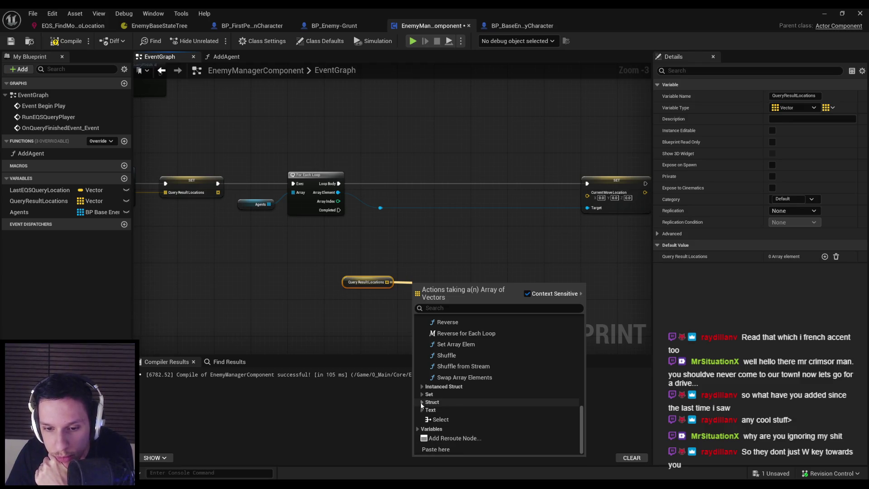
{"action": "left_click", "coordinate": [417, 429]}
{"action": "left_click", "coordinate": [418, 412]}
Step: Browse the Class and AI Navigation categories, then dismiss the list without adding a node
{"action": "scroll", "coordinate": [418, 411], "scroll_direction": "up", "scroll_amount": 10}
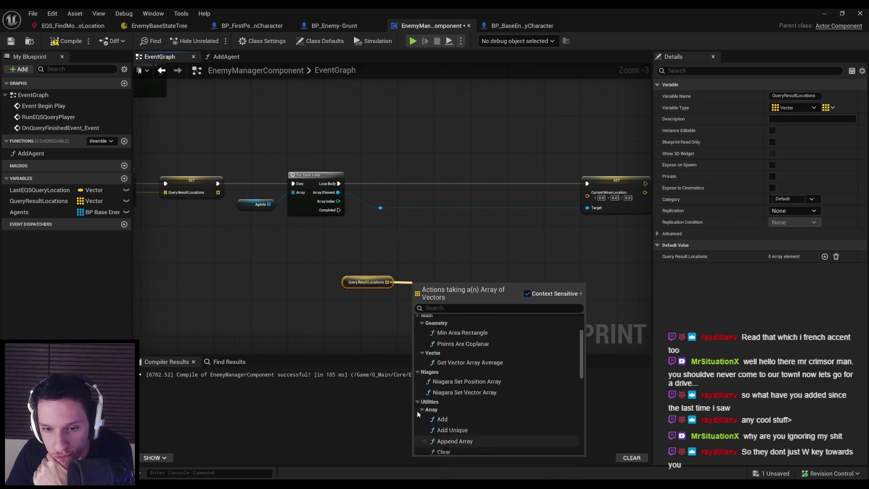
{"action": "left_click", "coordinate": [417, 343]}
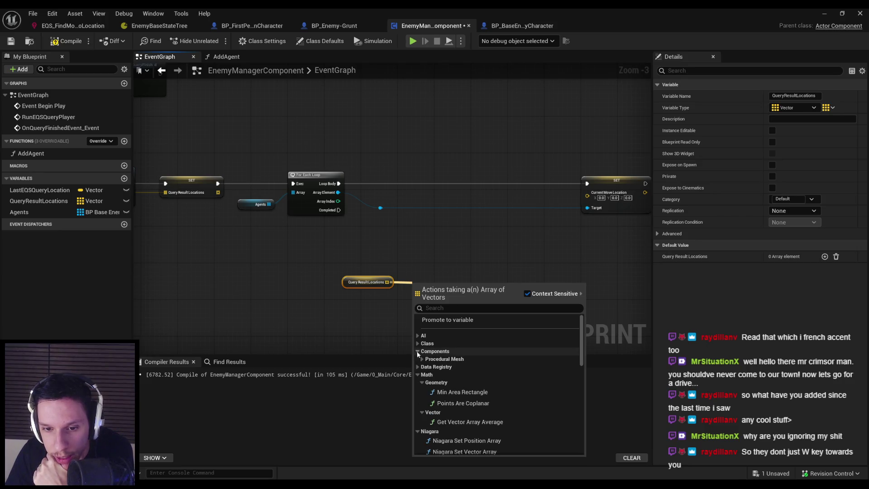
{"action": "left_click", "coordinate": [417, 342]}
{"action": "left_click", "coordinate": [416, 335]}
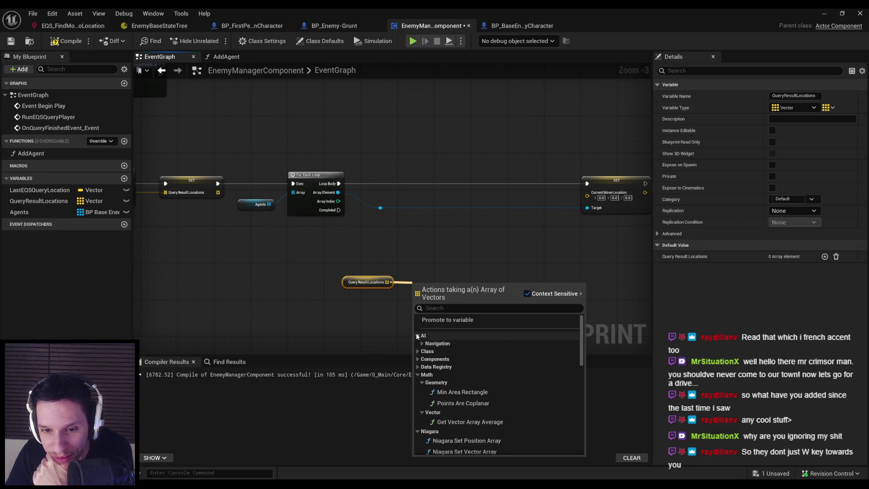
{"action": "left_click", "coordinate": [420, 343]}
{"action": "left_click", "coordinate": [303, 334]}
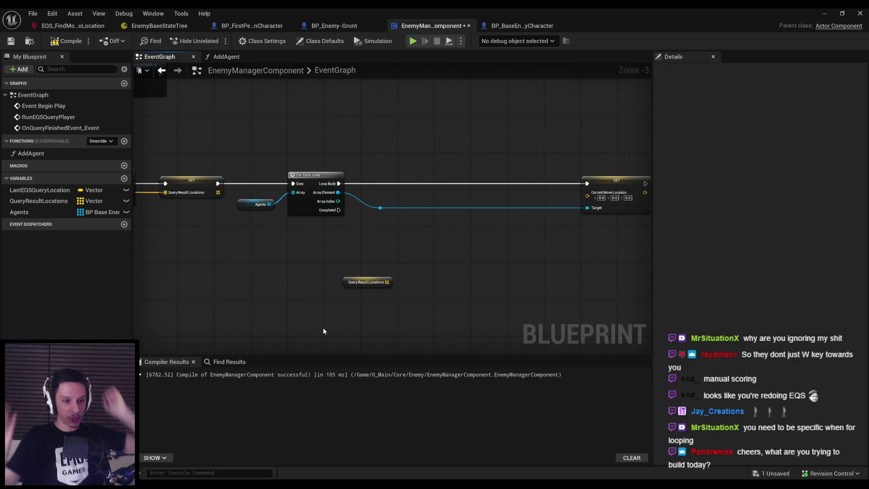
Step: Bring the browser with the GDC God of War combat talk to the front
{"action": "left_click", "coordinate": [193, 460]}
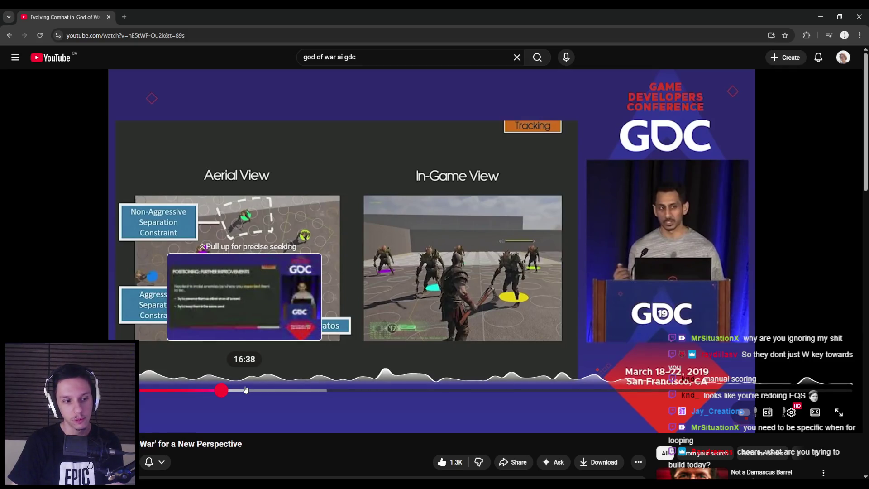
Step: Scrub the talk past the Camera Assists and target-changing footage to the separation constraints slide
{"action": "left_click", "coordinate": [262, 390]}
{"action": "mouse_move", "coordinate": [223, 390]}
{"action": "left_mouse_down"}
{"action": "mouse_move", "coordinate": [407, 391]}
{"action": "mouse_move", "coordinate": [318, 392]}
{"action": "left_mouse_up"}
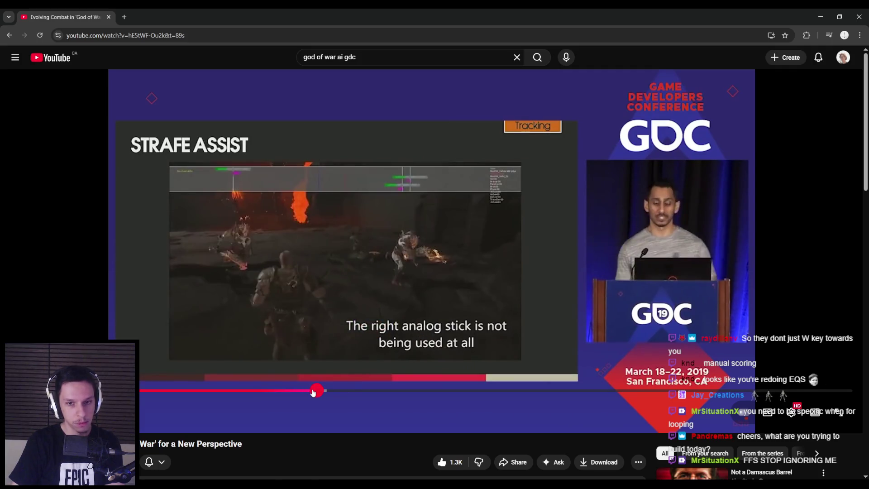
{"action": "left_click", "coordinate": [313, 392]}
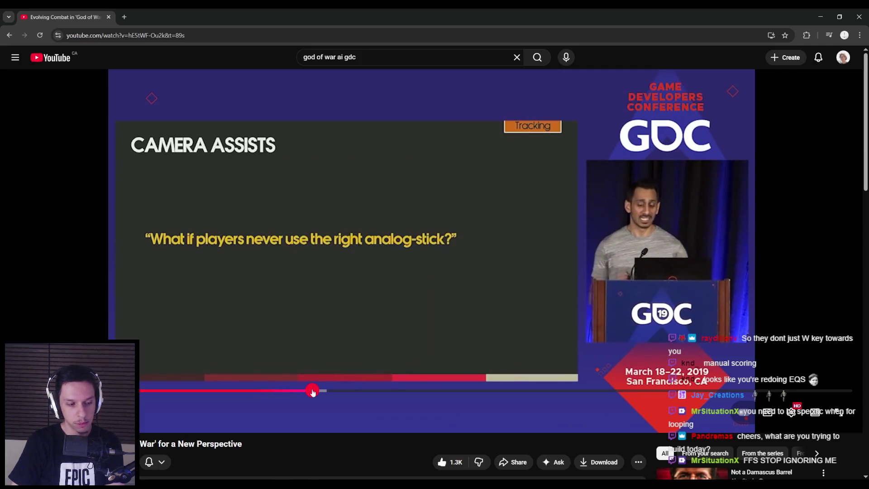
{"action": "left_click_drag", "start_coordinate": [313, 392], "coordinate": [367, 392]}
{"action": "left_click", "coordinate": [361, 392]}
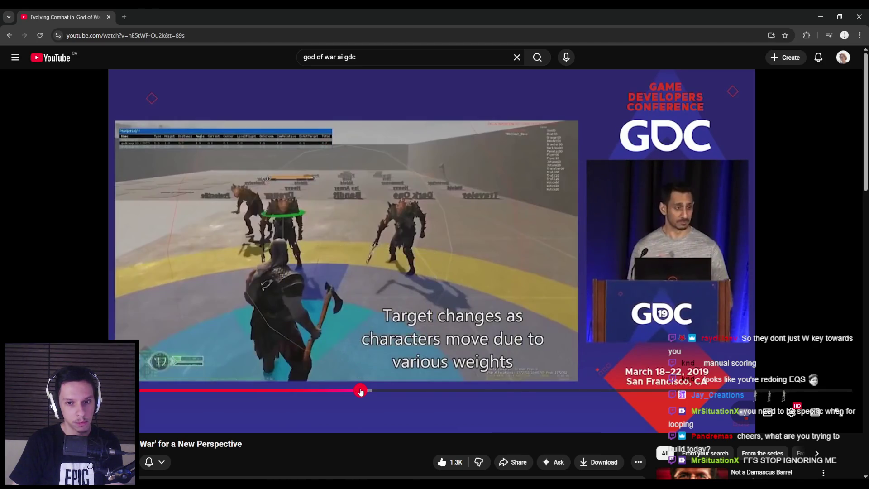
{"action": "left_click", "coordinate": [357, 392]}
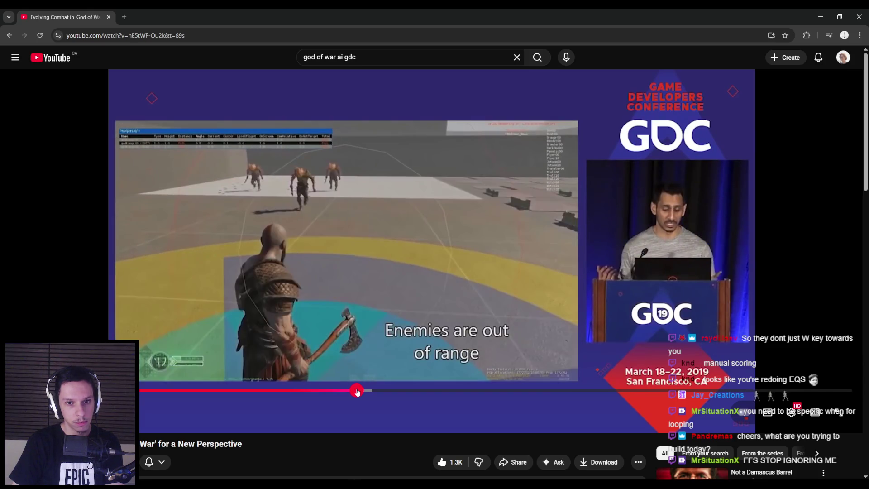
{"action": "mouse_move", "coordinate": [357, 392]}
{"action": "left_mouse_down"}
{"action": "mouse_move", "coordinate": [188, 390]}
{"action": "mouse_move", "coordinate": [229, 390]}
{"action": "mouse_move", "coordinate": [208, 390]}
{"action": "mouse_move", "coordinate": [221, 390]}
{"action": "left_mouse_up"}
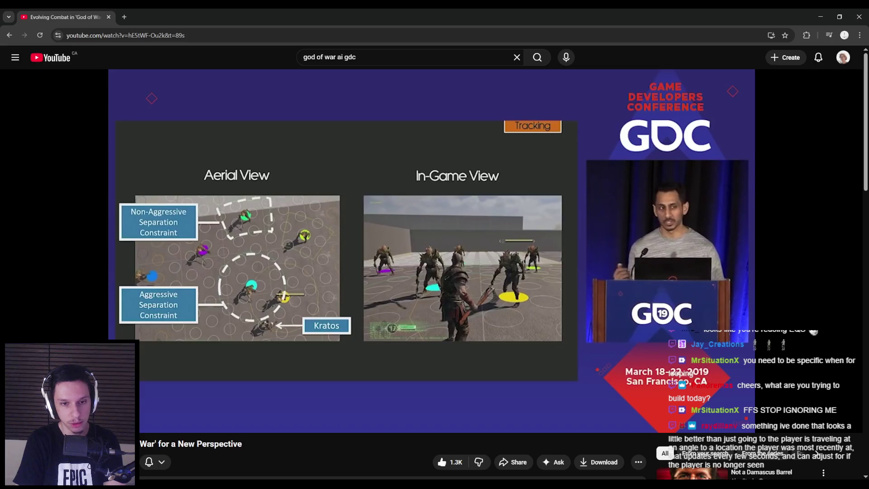
{"action": "mouse_move", "coordinate": [351, 217]}
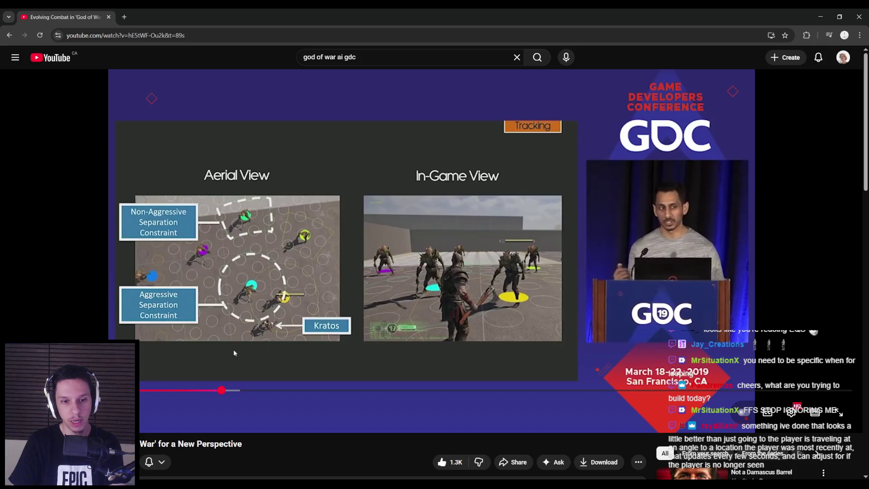
Step: Return to Unreal and pan the EnemyManagerComponent graph across the loop and Print String nodes
{"action": "key", "text": "alt+Tab"}
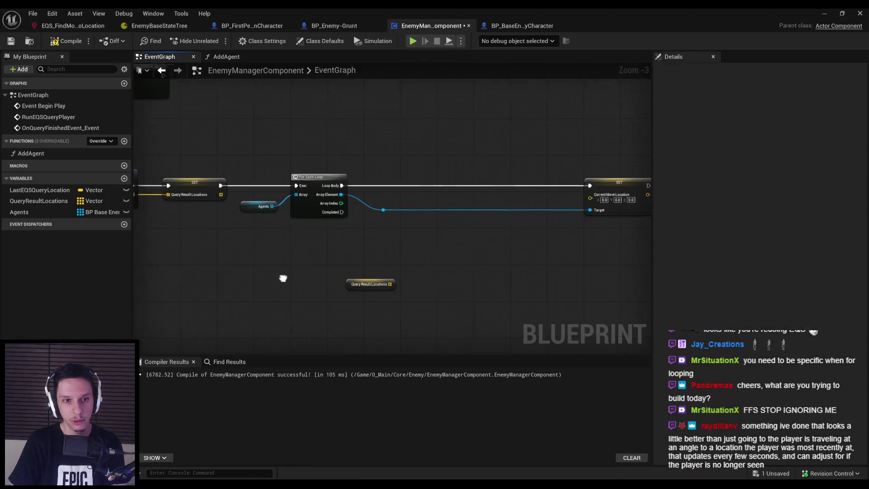
{"action": "scroll", "coordinate": [366, 177], "scroll_direction": "down", "scroll_amount": 1}
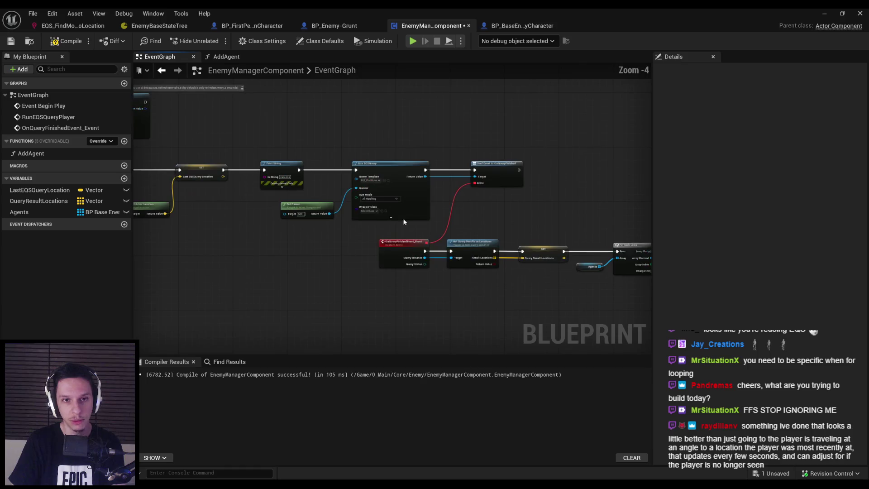
{"action": "scroll", "coordinate": [366, 178], "scroll_direction": "up", "scroll_amount": 2}
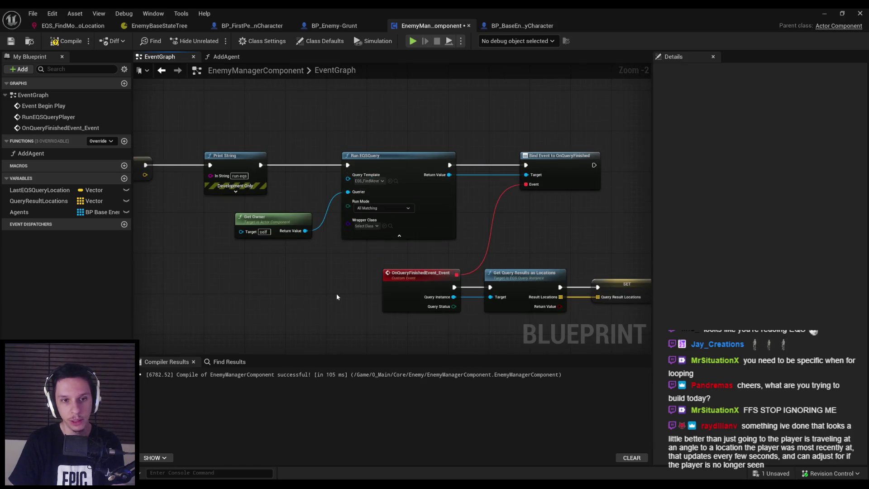
{"action": "scroll", "coordinate": [336, 293], "scroll_direction": "down", "scroll_amount": 1}
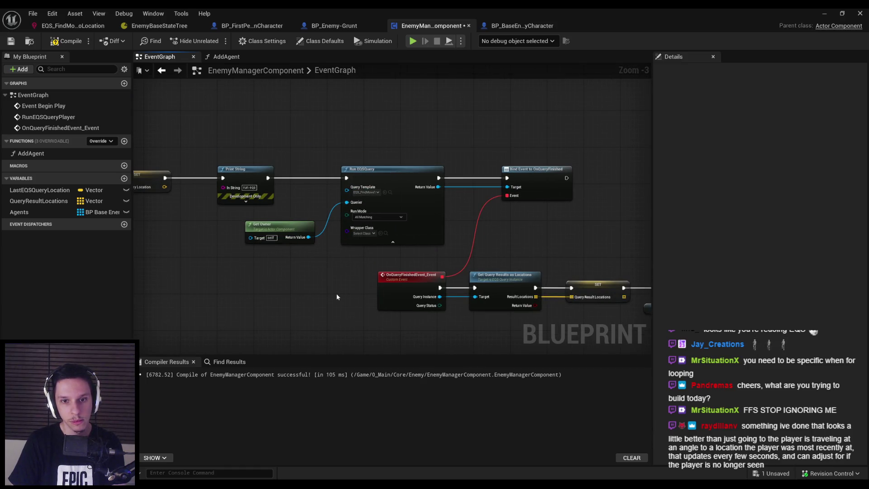
{"action": "scroll", "coordinate": [336, 293], "scroll_direction": "down", "scroll_amount": 1}
{"action": "left_click_drag", "start_coordinate": [336, 293], "coordinate": [190, 230]}
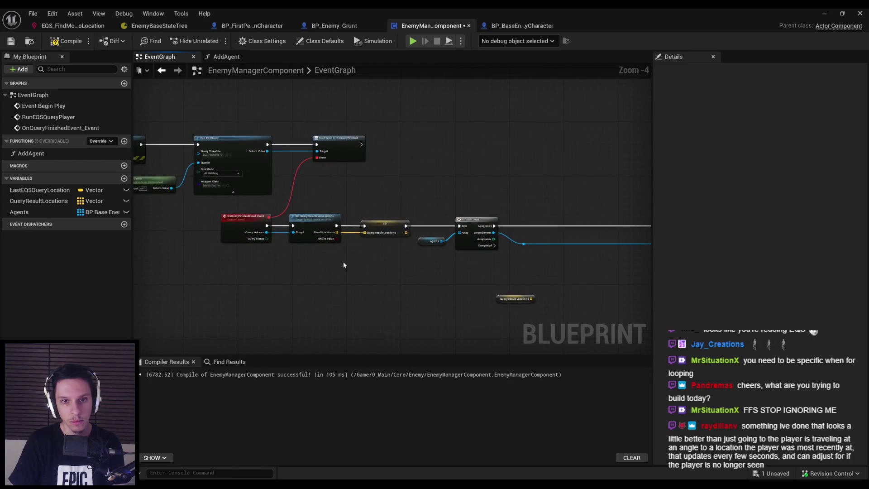
{"action": "mouse_move", "coordinate": [343, 265]}
{"action": "left_mouse_down"}
{"action": "mouse_move", "coordinate": [267, 254]}
{"action": "mouse_move", "coordinate": [552, 272]}
{"action": "left_mouse_up"}
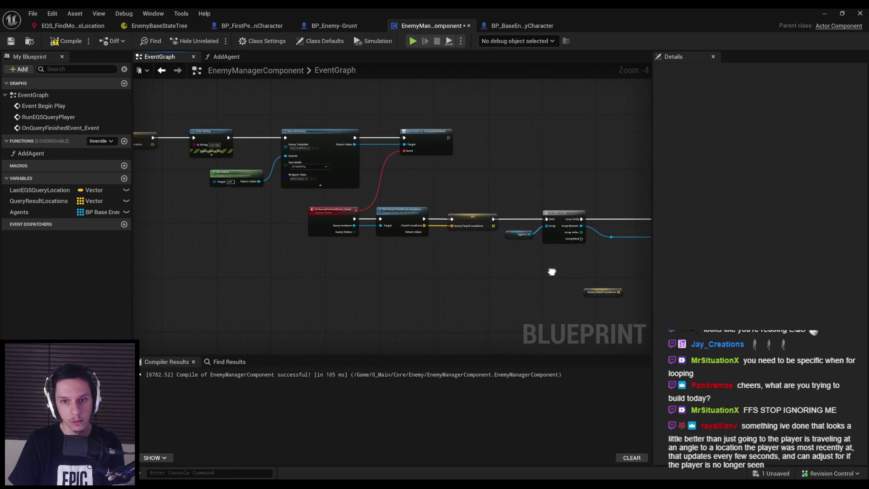
{"action": "left_click_drag", "start_coordinate": [256, 270], "coordinate": [187, 269]}
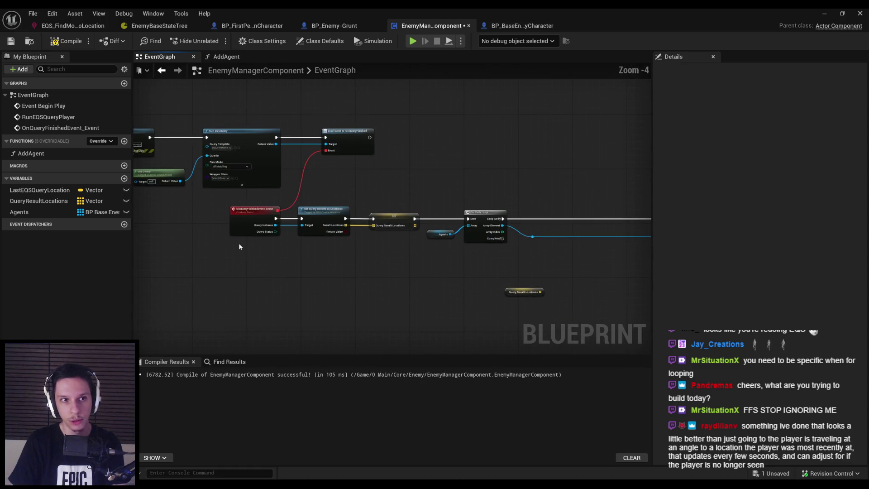
Step: Compile the EnemyManagerComponent blueprint successfully
{"action": "left_click", "coordinate": [63, 43]}
{"action": "scroll", "coordinate": [246, 161], "scroll_direction": "down", "scroll_amount": 1}
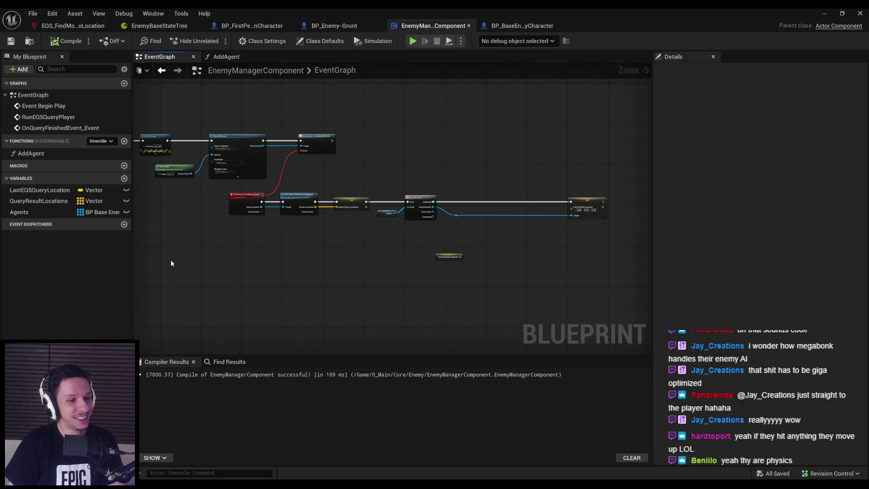
{"action": "scroll", "coordinate": [366, 224], "scroll_direction": "up", "scroll_amount": 2}
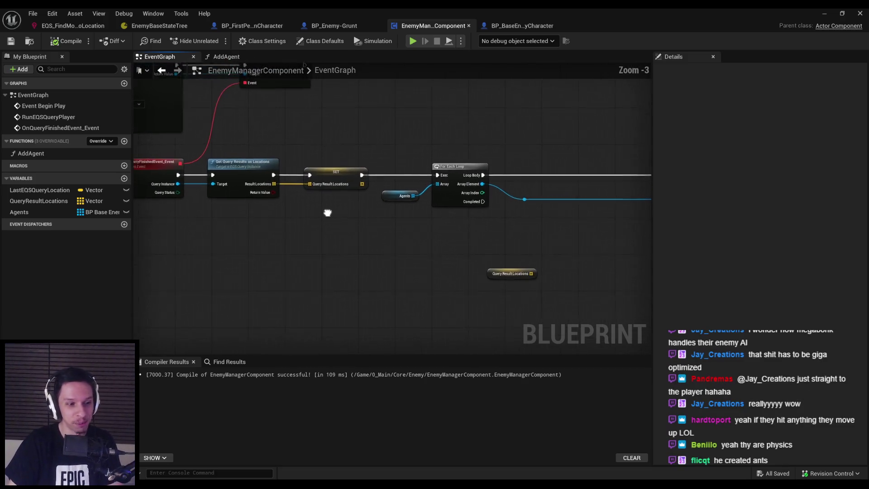
{"action": "scroll", "coordinate": [330, 211], "scroll_direction": "up", "scroll_amount": 1}
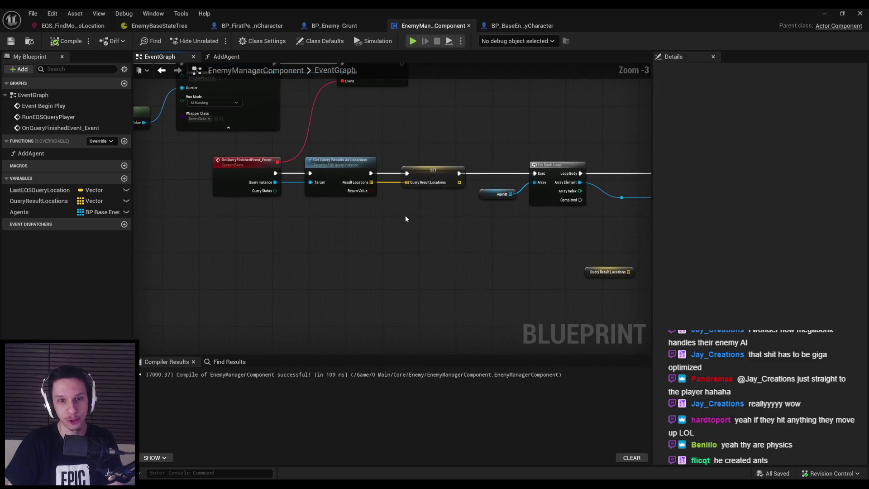
{"action": "scroll", "coordinate": [302, 223], "scroll_direction": "down", "scroll_amount": 2}
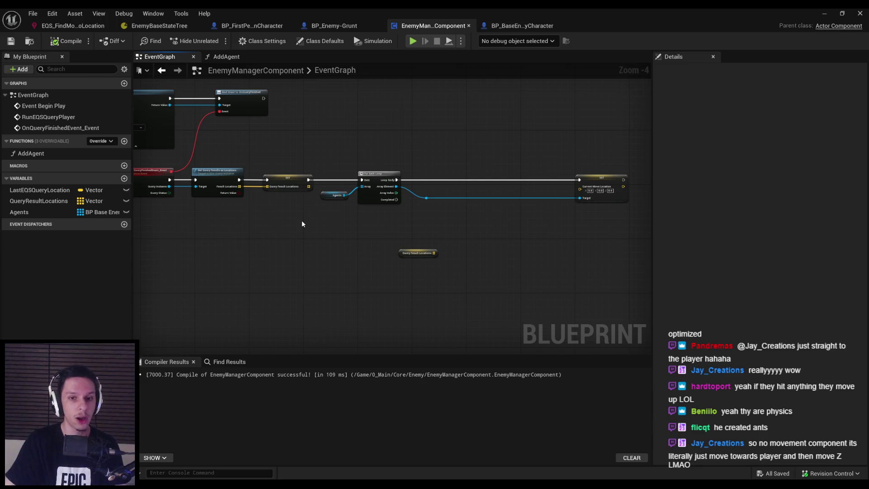
{"action": "scroll", "coordinate": [323, 171], "scroll_direction": "up", "scroll_amount": 3}
{"action": "left_click_drag", "start_coordinate": [324, 171], "coordinate": [522, 259]}
{"action": "scroll", "coordinate": [388, 237], "scroll_direction": "down", "scroll_amount": 3}
{"action": "mouse_move", "coordinate": [302, 195]}
{"action": "left_mouse_down"}
{"action": "mouse_move", "coordinate": [430, 240]}
{"action": "mouse_move", "coordinate": [415, 243]}
{"action": "left_mouse_up"}
{"action": "scroll", "coordinate": [416, 243], "scroll_direction": "up", "scroll_amount": 1}
{"action": "left_click_drag", "start_coordinate": [346, 246], "coordinate": [312, 205]}
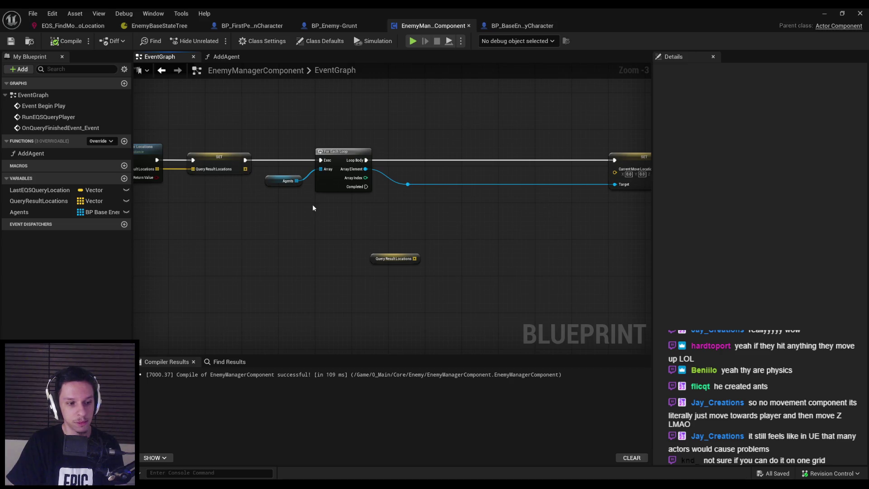
{"action": "scroll", "coordinate": [283, 205], "scroll_direction": "down", "scroll_amount": 1}
{"action": "left_click_drag", "start_coordinate": [284, 205], "coordinate": [420, 213]}
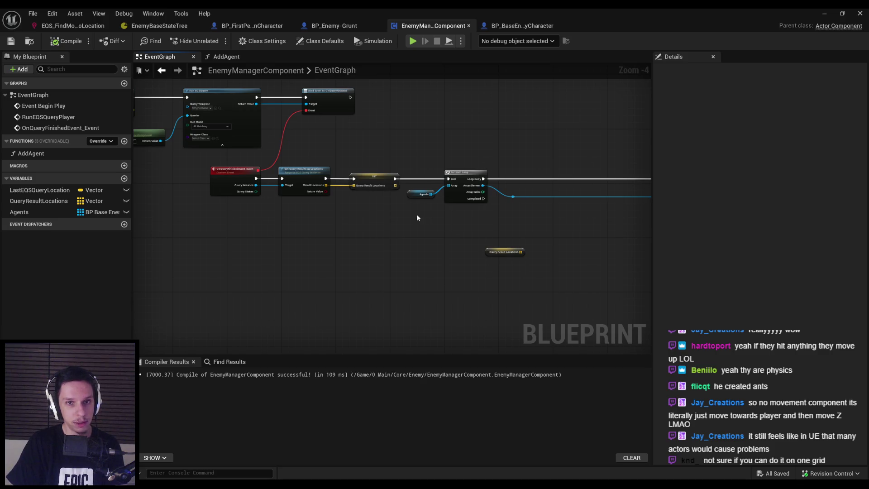
{"action": "scroll", "coordinate": [297, 180], "scroll_direction": "up", "scroll_amount": 4}
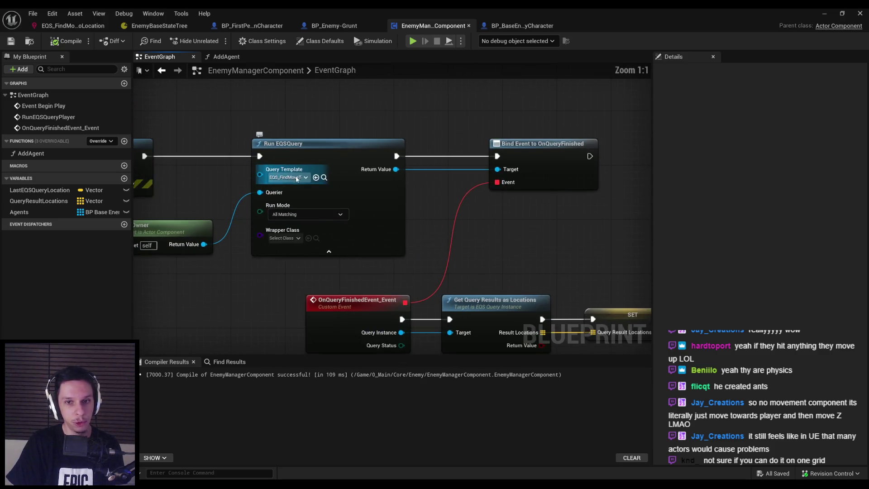
{"action": "scroll", "coordinate": [296, 180], "scroll_direction": "down", "scroll_amount": 3}
{"action": "left_click_drag", "start_coordinate": [276, 254], "coordinate": [239, 211]}
{"action": "scroll", "coordinate": [246, 216], "scroll_direction": "down", "scroll_amount": 1}
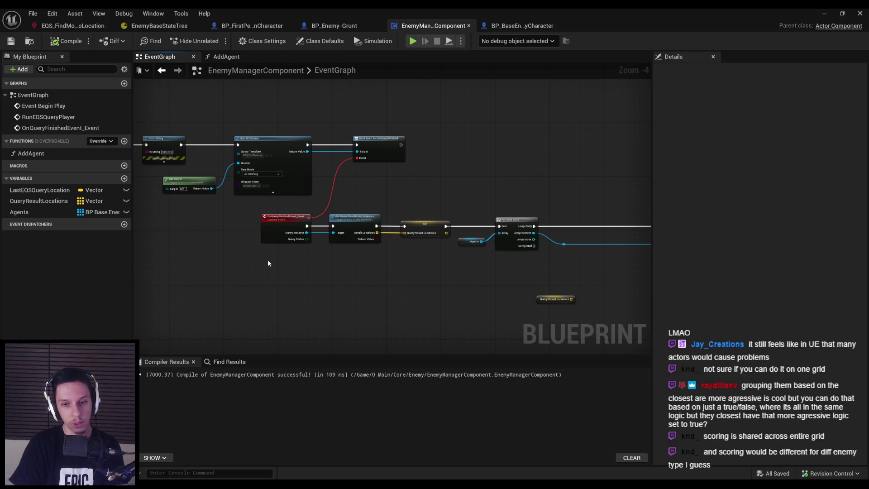
Step: Move the Query Result Locations getter up-left and clear its selection
{"action": "scroll", "coordinate": [406, 277], "scroll_direction": "up", "scroll_amount": 3}
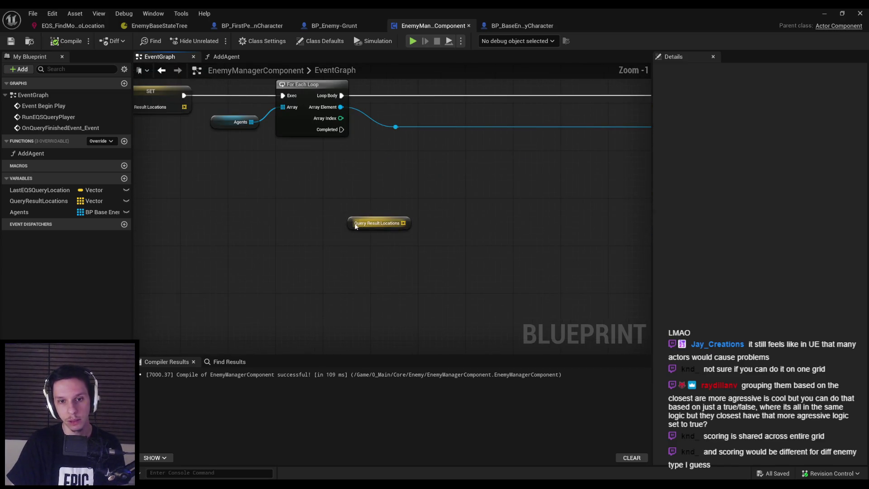
{"action": "scroll", "coordinate": [357, 226], "scroll_direction": "down", "scroll_amount": 1}
{"action": "mouse_move", "coordinate": [339, 221]}
{"action": "left_mouse_down"}
{"action": "mouse_move", "coordinate": [313, 195]}
{"action": "mouse_move", "coordinate": [249, 182]}
{"action": "mouse_move", "coordinate": [304, 234]}
{"action": "left_mouse_up"}
{"action": "left_click", "coordinate": [247, 249]}
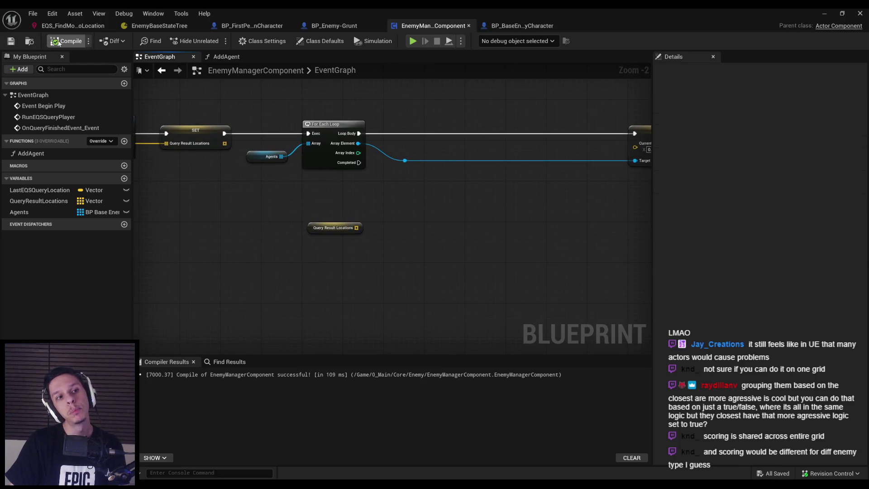
{"action": "scroll", "coordinate": [370, 199], "scroll_direction": "down", "scroll_amount": 2}
{"action": "left_click", "coordinate": [423, 215]}
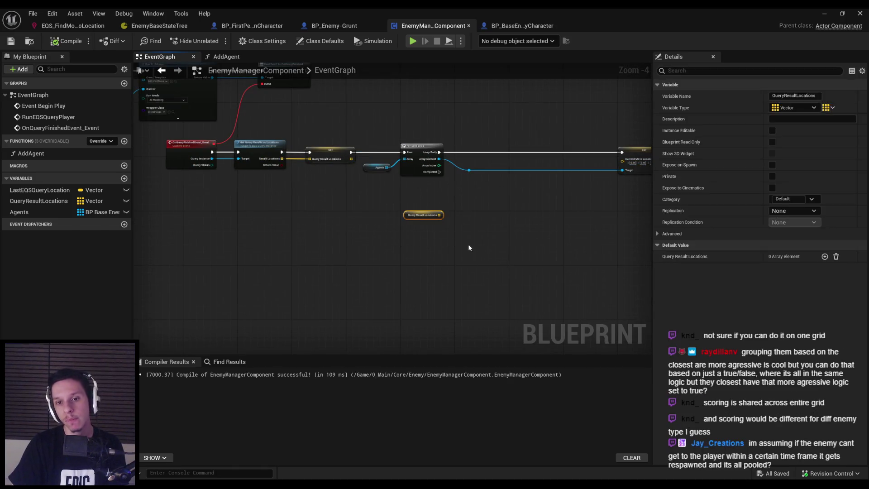
{"action": "left_click", "coordinate": [394, 227]}
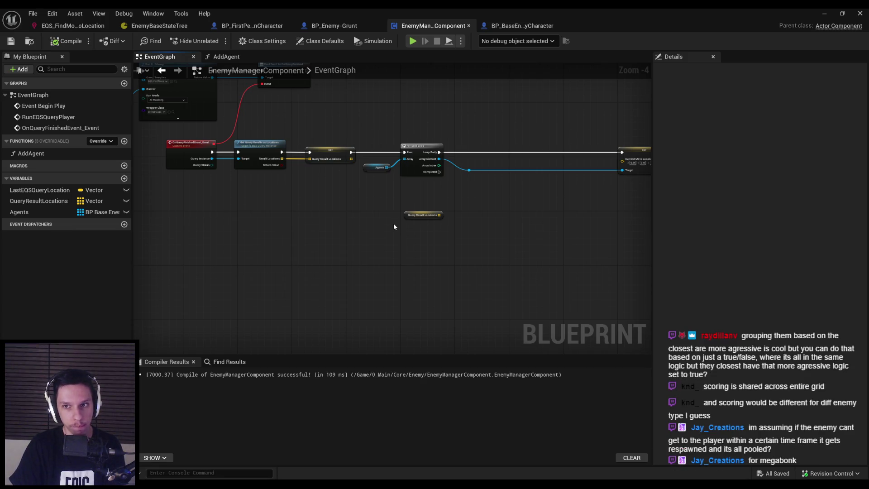
{"action": "scroll", "coordinate": [394, 227], "scroll_direction": "up", "scroll_amount": 2}
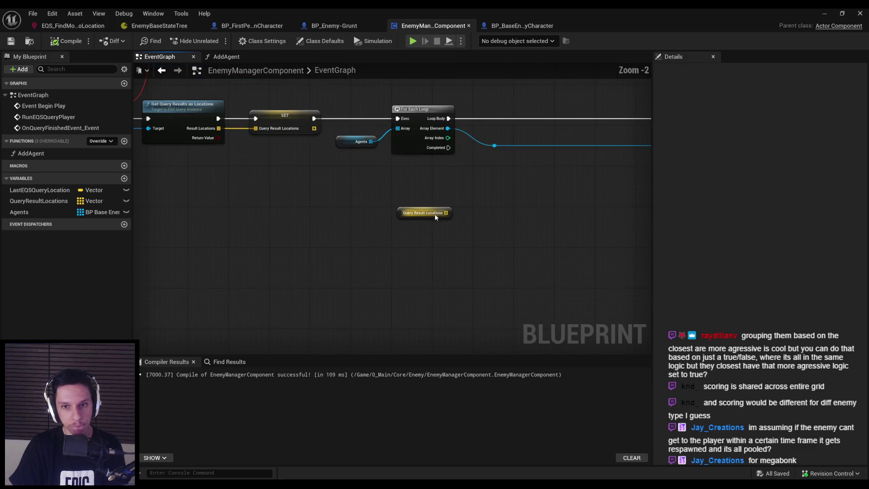
Step: Drag from the getter's array pin, browse Data Registry, Math, Vector, Niagara and Utilities actions, then close the list
{"action": "left_click_drag", "start_coordinate": [446, 213], "coordinate": [477, 262]}
{"action": "left_click", "coordinate": [497, 290]}
{"action": "left_click", "coordinate": [497, 290]}
{"action": "left_click", "coordinate": [496, 297]}
{"action": "left_click", "coordinate": [501, 306]}
{"action": "left_click", "coordinate": [502, 305]}
{"action": "left_click", "coordinate": [500, 313]}
{"action": "left_click", "coordinate": [500, 312]}
{"action": "left_click", "coordinate": [498, 321]}
{"action": "left_click", "coordinate": [498, 321]}
{"action": "left_click", "coordinate": [495, 328]}
{"action": "left_click", "coordinate": [495, 328]}
{"action": "left_click", "coordinate": [498, 337]}
{"action": "left_click", "coordinate": [497, 337]}
Step: Delete the stray Query Result Locations getter, recompile with F7 and save the blueprint
{"action": "left_click", "coordinate": [424, 213]}
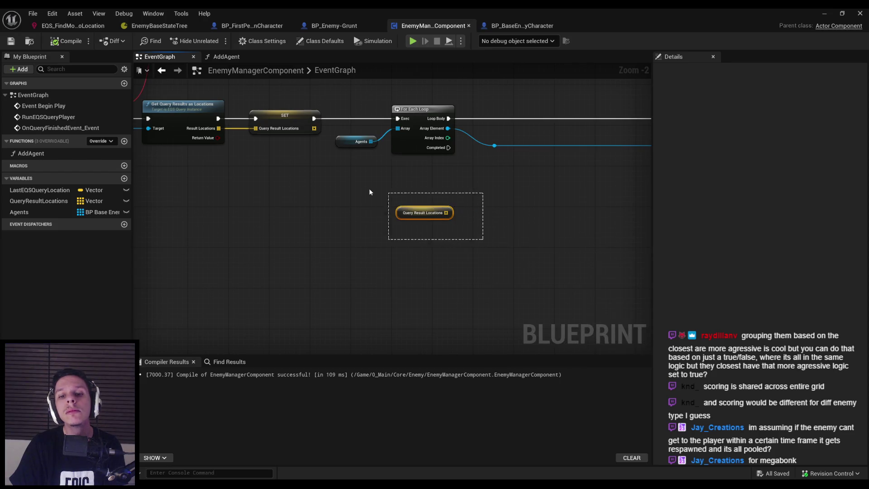
{"action": "key", "text": "Delete"}
{"action": "key", "text": "F7"}
{"action": "key", "text": "ctrl+s"}
{"action": "scroll", "coordinate": [336, 208], "scroll_direction": "down", "scroll_amount": 1}
{"action": "left_click_drag", "start_coordinate": [337, 207], "coordinate": [419, 209]}
{"action": "scroll", "coordinate": [491, 219], "scroll_direction": "down", "scroll_amount": 1}
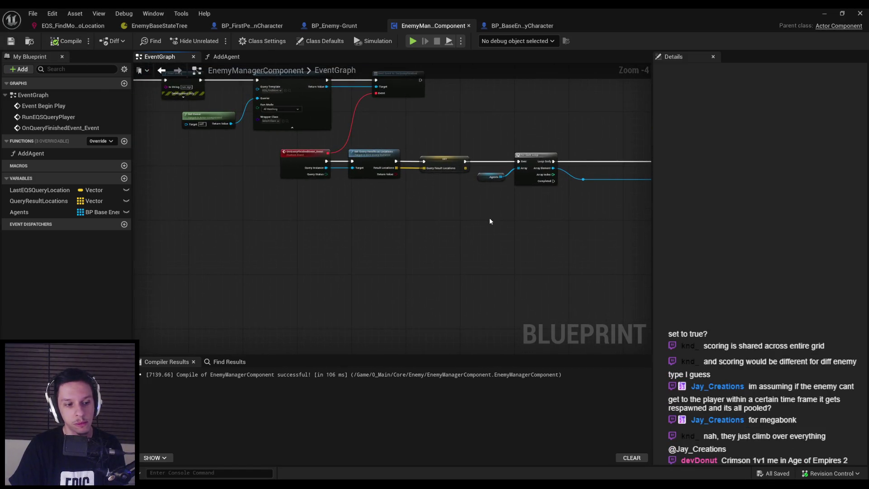
{"action": "left_click_drag", "start_coordinate": [374, 190], "coordinate": [374, 239]}
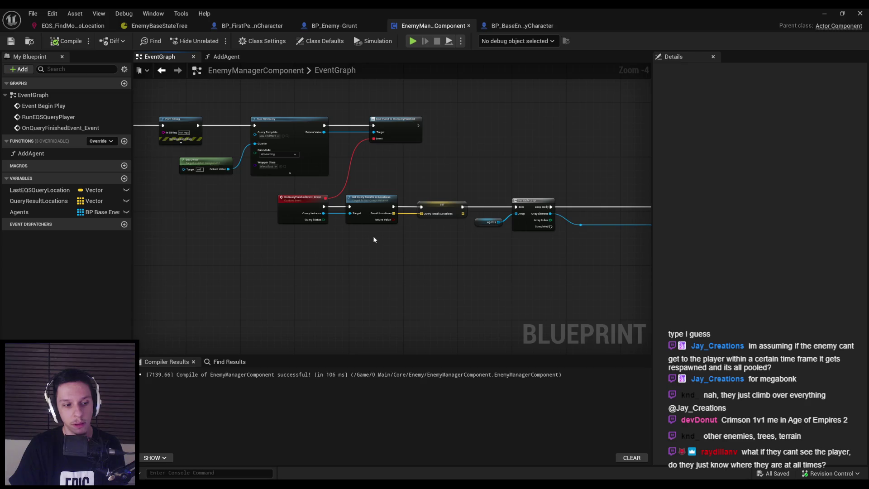
{"action": "scroll", "coordinate": [435, 239], "scroll_direction": "down", "scroll_amount": 1}
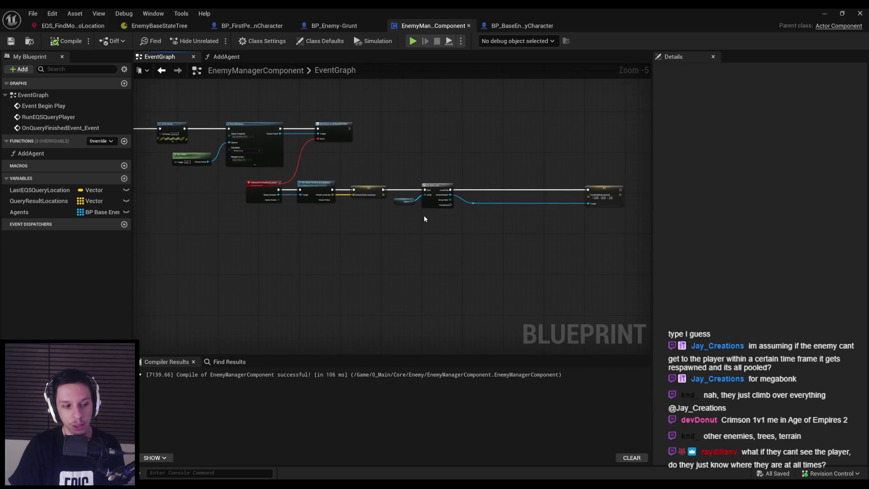
{"action": "scroll", "coordinate": [420, 213], "scroll_direction": "up", "scroll_amount": 2}
{"action": "scroll", "coordinate": [418, 213], "scroll_direction": "down", "scroll_amount": 2}
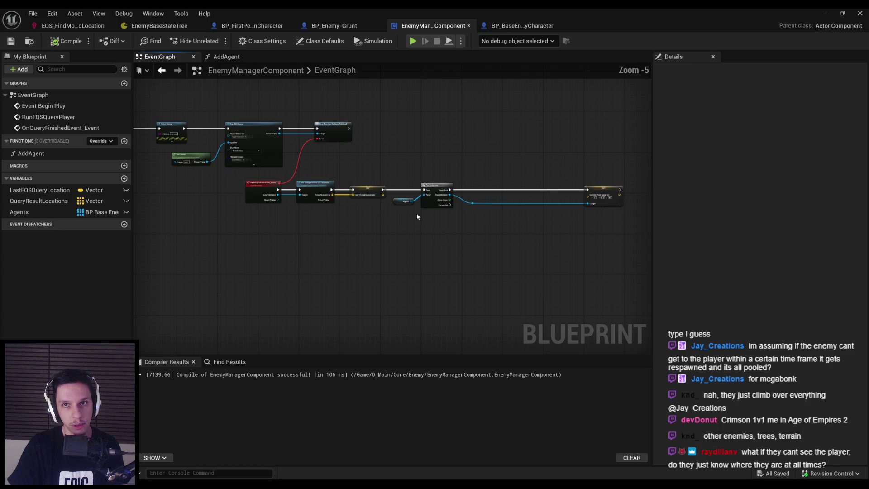
{"action": "scroll", "coordinate": [366, 202], "scroll_direction": "up", "scroll_amount": 2}
{"action": "scroll", "coordinate": [431, 202], "scroll_direction": "down", "scroll_amount": 2}
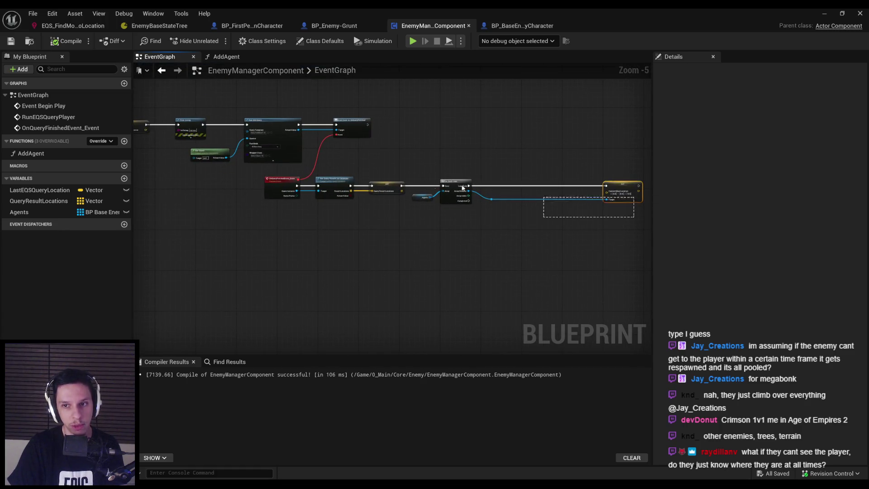
{"action": "mouse_move", "coordinate": [490, 187]}
{"action": "left_mouse_down"}
{"action": "mouse_move", "coordinate": [351, 252]}
{"action": "mouse_move", "coordinate": [311, 200]}
{"action": "mouse_move", "coordinate": [553, 316]}
{"action": "mouse_move", "coordinate": [342, 265]}
{"action": "left_mouse_up"}
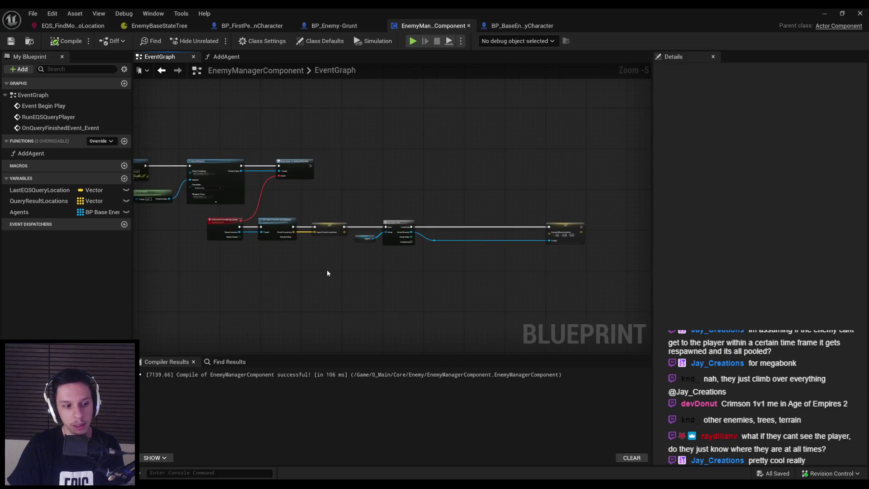
{"action": "scroll", "coordinate": [327, 271], "scroll_direction": "up", "scroll_amount": 3}
{"action": "scroll", "coordinate": [361, 268], "scroll_direction": "down", "scroll_amount": 3}
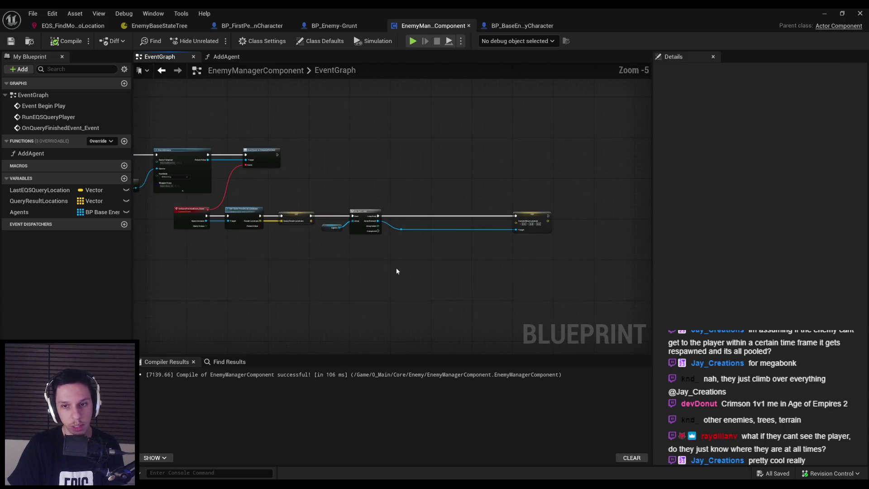
{"action": "key", "text": "alt+Tab"}
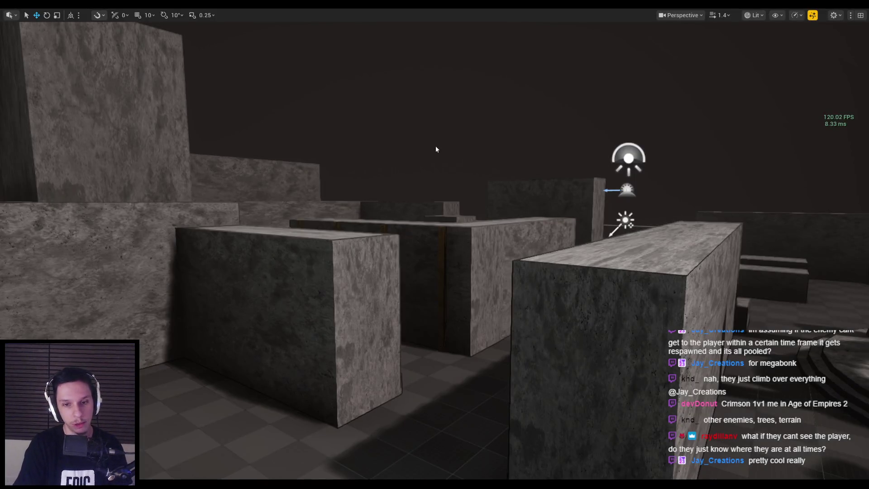
Step: Start a play session with the EQS gameplay debugger shown and move around the arena
{"action": "key", "text": "alt+p"}
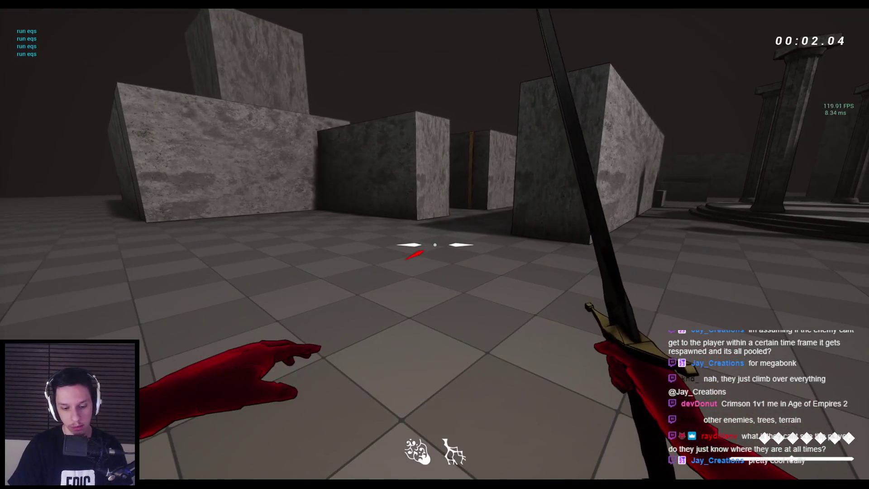
{"action": "key", "text": "apostrophe"}
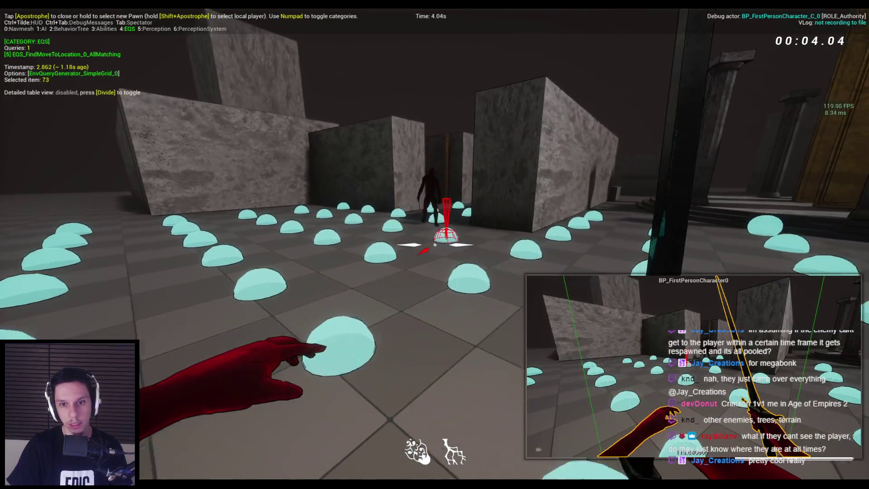
{"action": "key", "text": "s"}
{"action": "key", "text": "w"}
{"action": "key", "text": "w"}
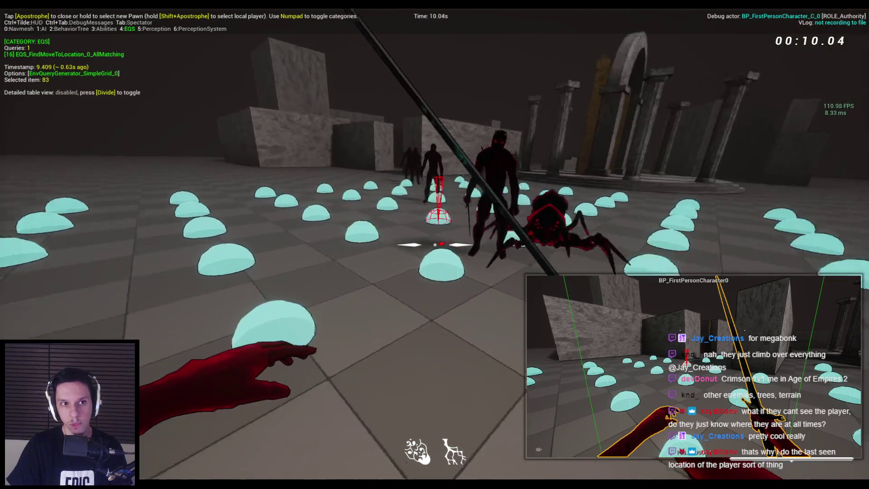
{"action": "key", "text": "s"}
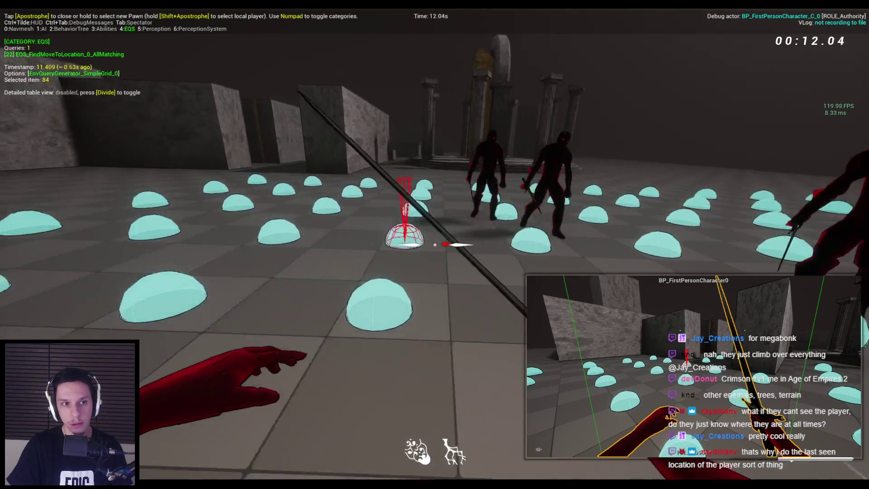
{"action": "key", "text": "s"}
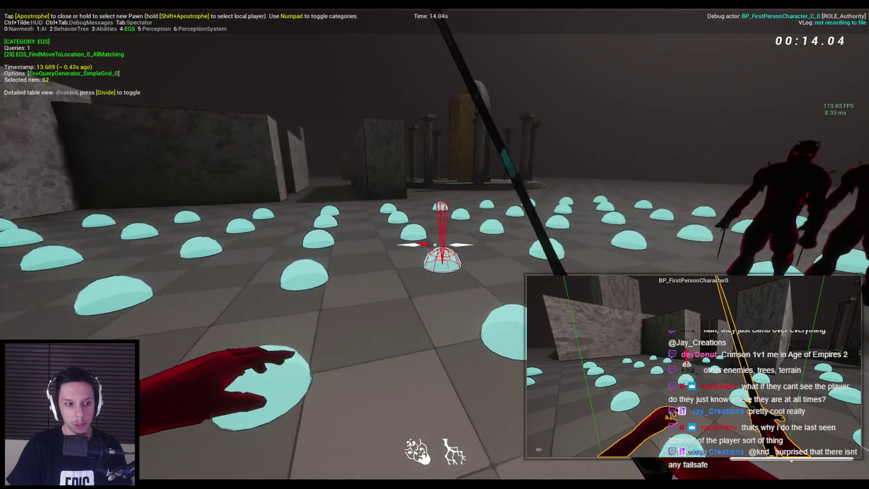
{"action": "key", "text": "s"}
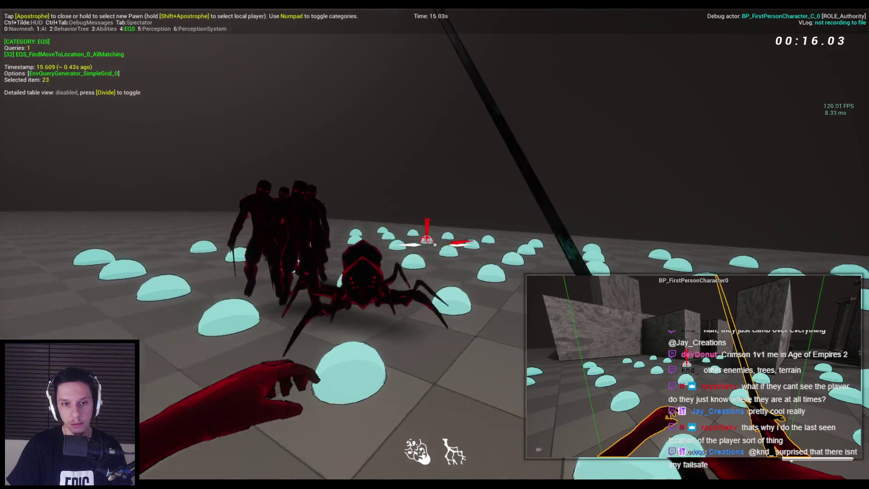
{"action": "key", "text": "s"}
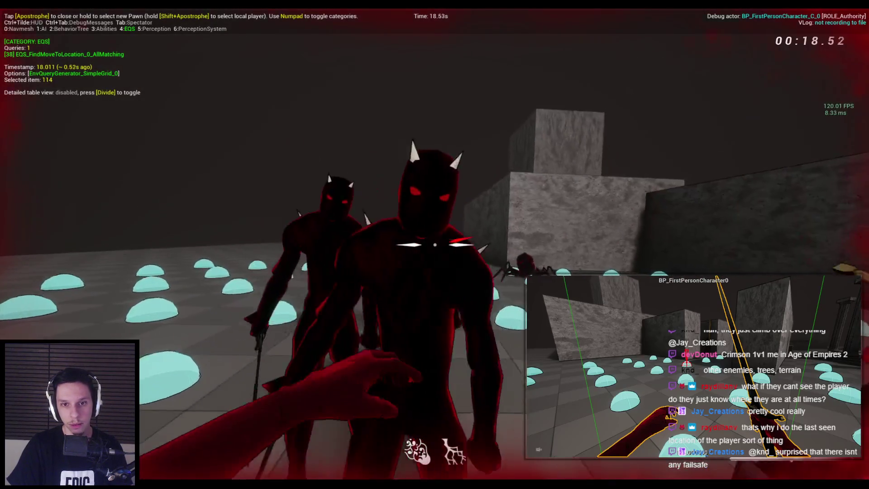
Step: Attack the swarming demons repeatedly, then stop the play session
{"action": "left_click", "coordinate": [435, 245]}
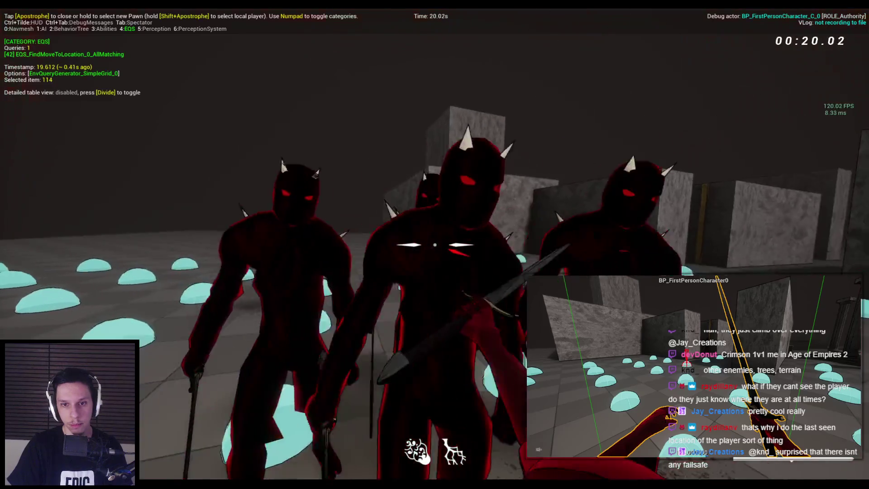
{"action": "left_click", "coordinate": [435, 245]}
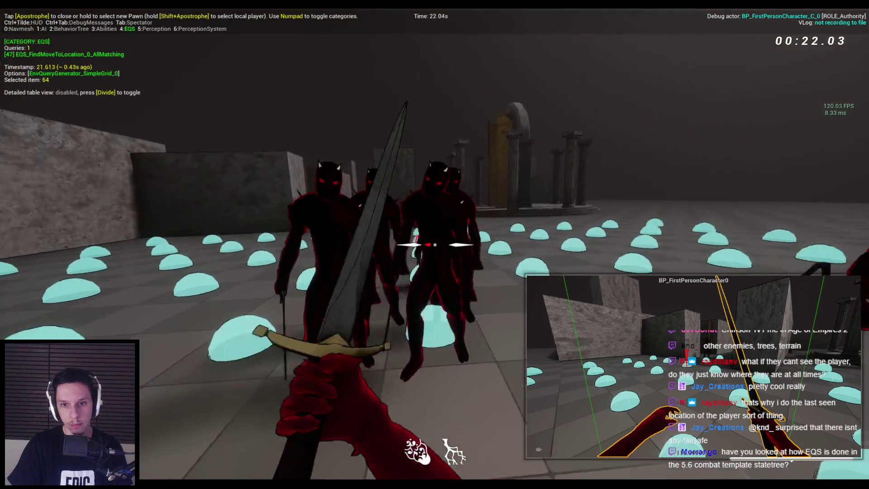
{"action": "left_click", "coordinate": [434, 244]}
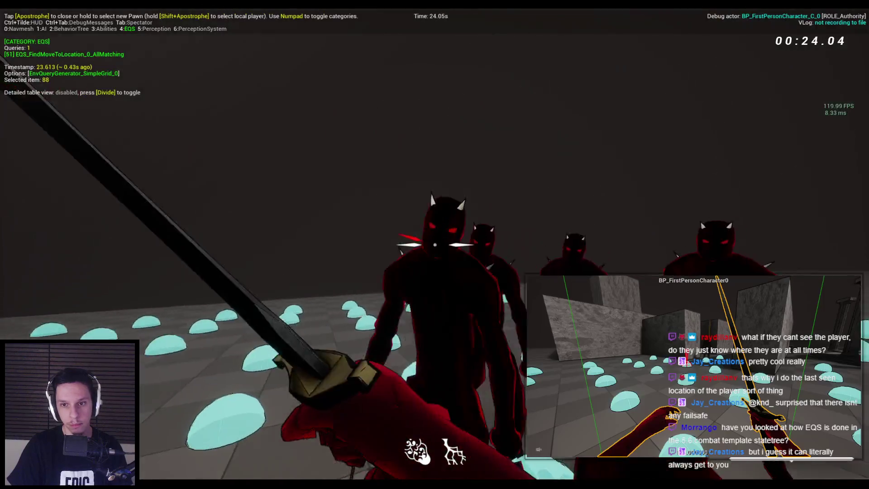
{"action": "left_click", "coordinate": [434, 244]}
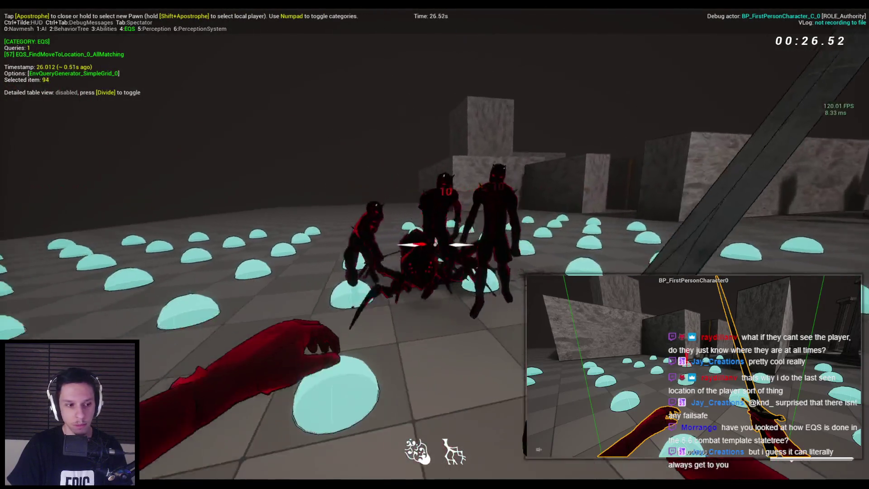
{"action": "left_click", "coordinate": [435, 245]}
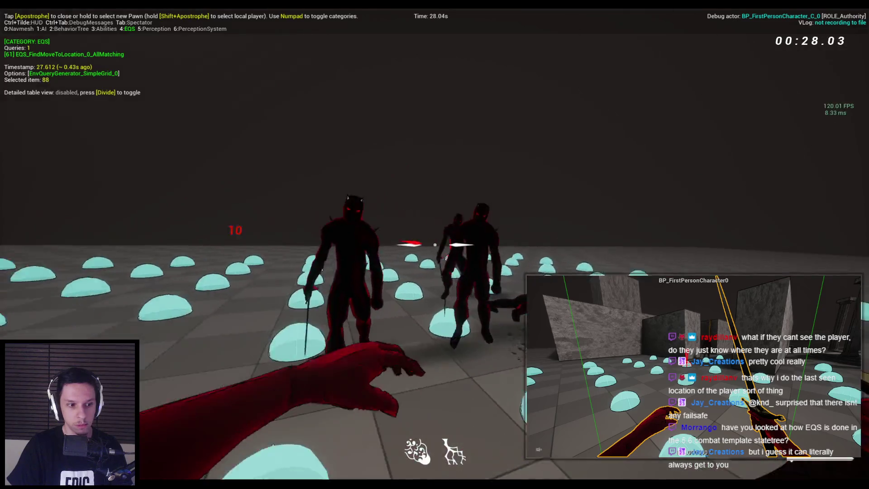
{"action": "left_click", "coordinate": [435, 245]}
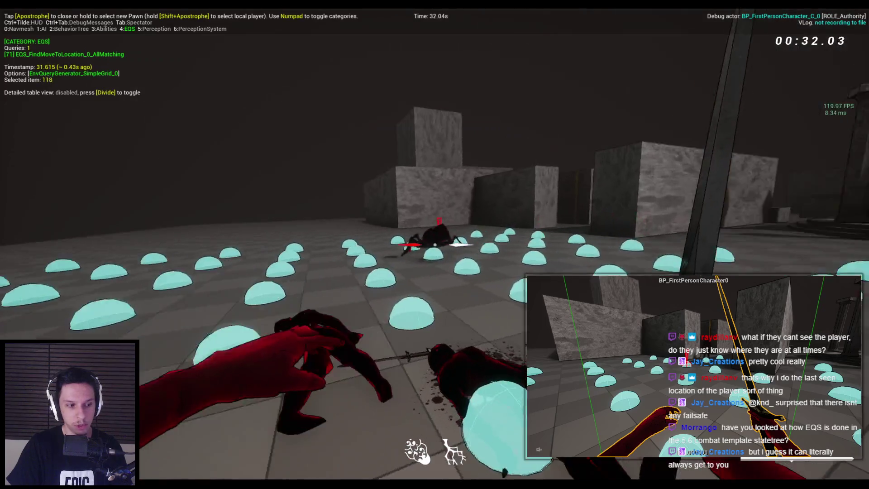
{"action": "key", "text": "Escape"}
Step: Fly the editor camera up to overlook the stone maze walls and circular platform
{"action": "mouse_move", "coordinate": [295, 232]}
{"action": "left_mouse_down"}
{"action": "mouse_move", "coordinate": [339, 243]}
{"action": "mouse_move", "coordinate": [306, 277]}
{"action": "left_mouse_up"}
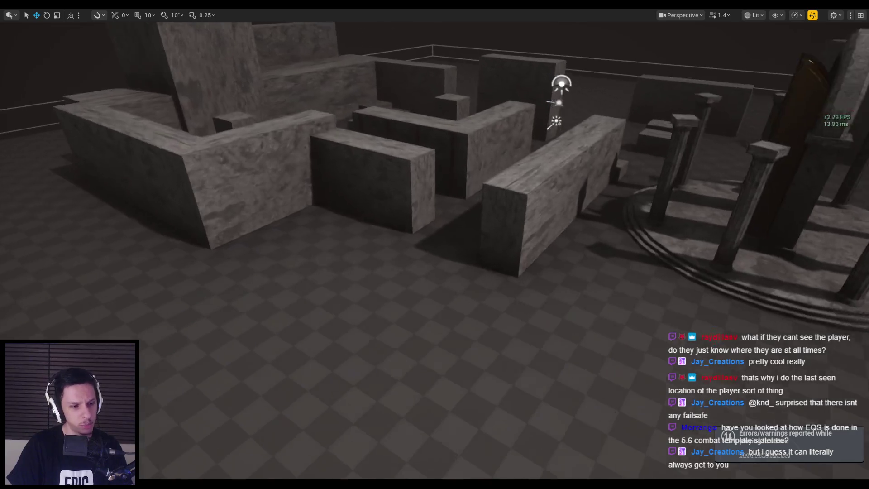
{"action": "scroll", "coordinate": [292, 283], "scroll_direction": "up", "scroll_amount": 3}
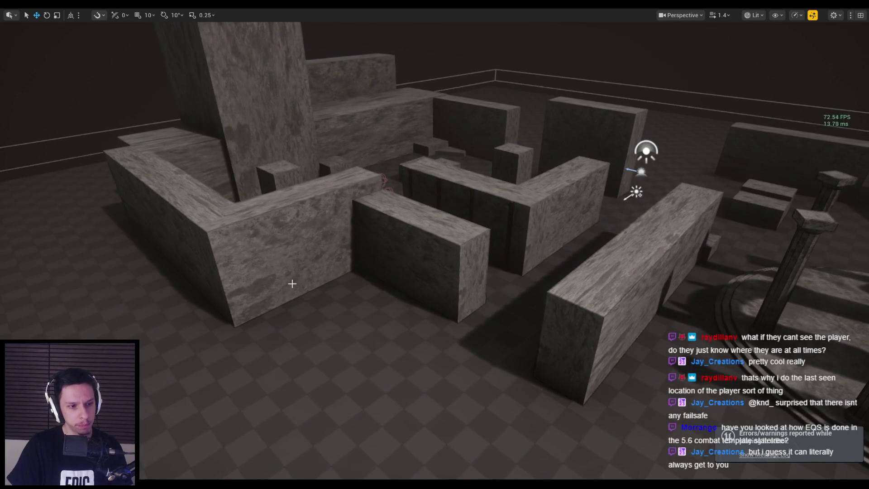
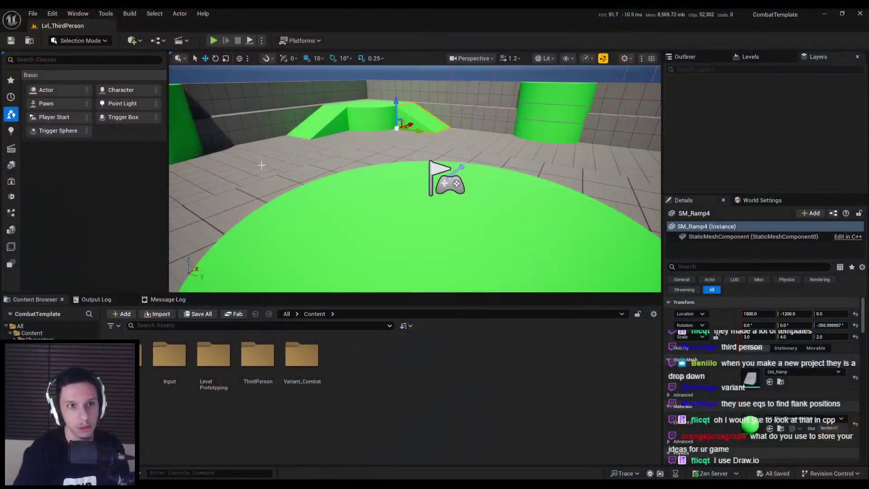
Step: Playtest the third-person map briefly, running toward the green ramp, then stop
{"action": "left_click", "coordinate": [214, 41]}
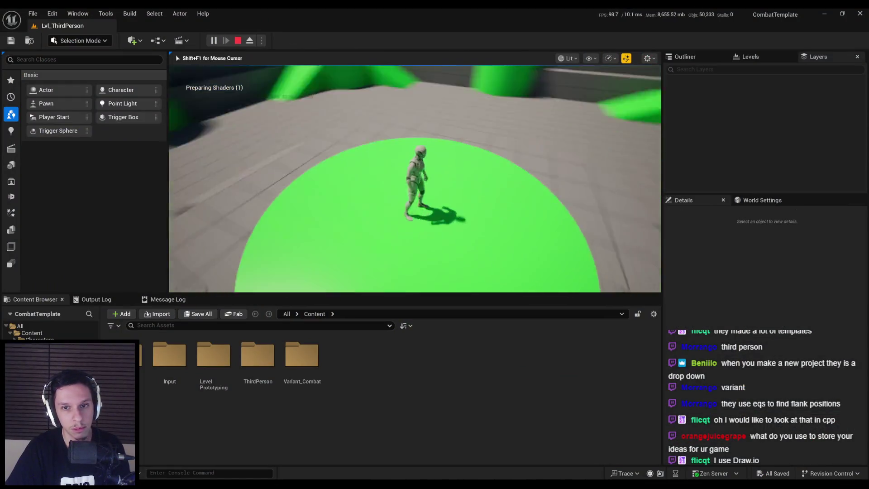
{"action": "key", "text": "w"}
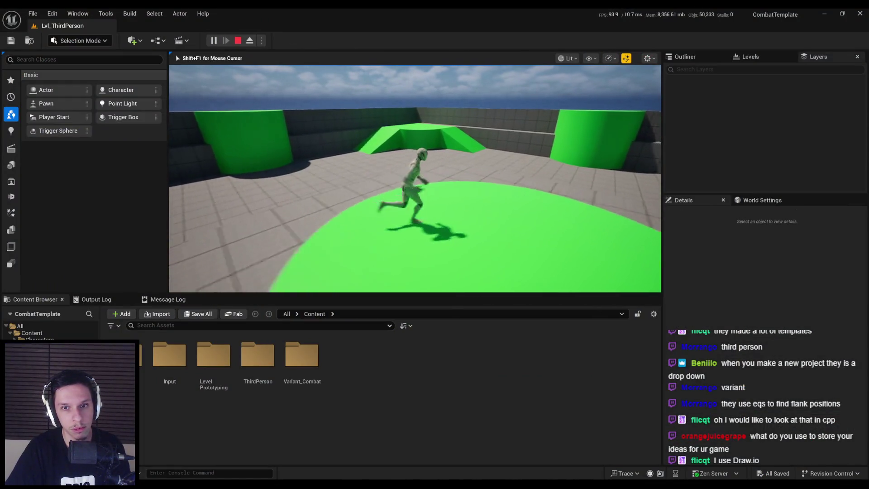
{"action": "key", "text": "w"}
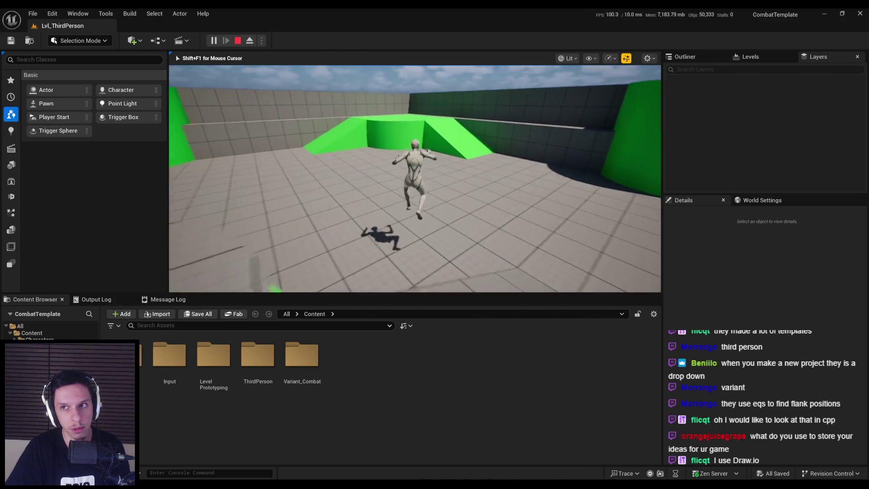
{"action": "key", "text": "Escape"}
Step: Filter the Content Browser to Level assets and open Lvl_Combat
{"action": "left_click", "coordinate": [32, 13]}
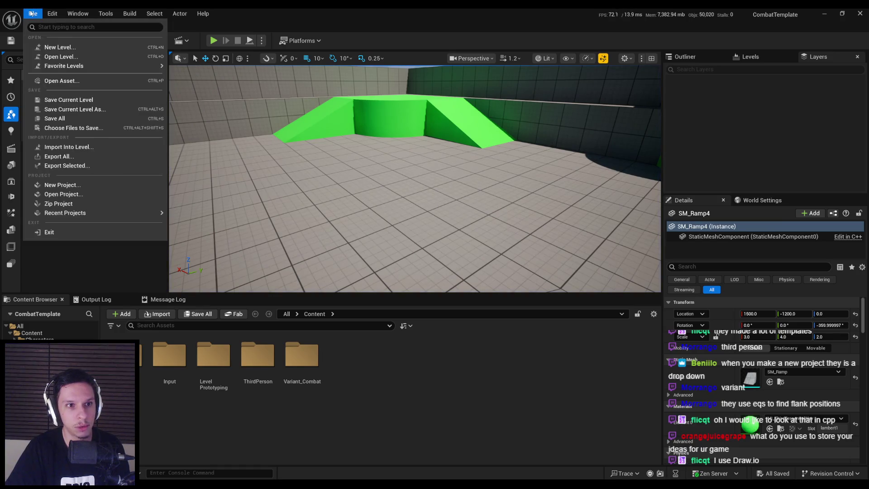
{"action": "key", "text": "Escape"}
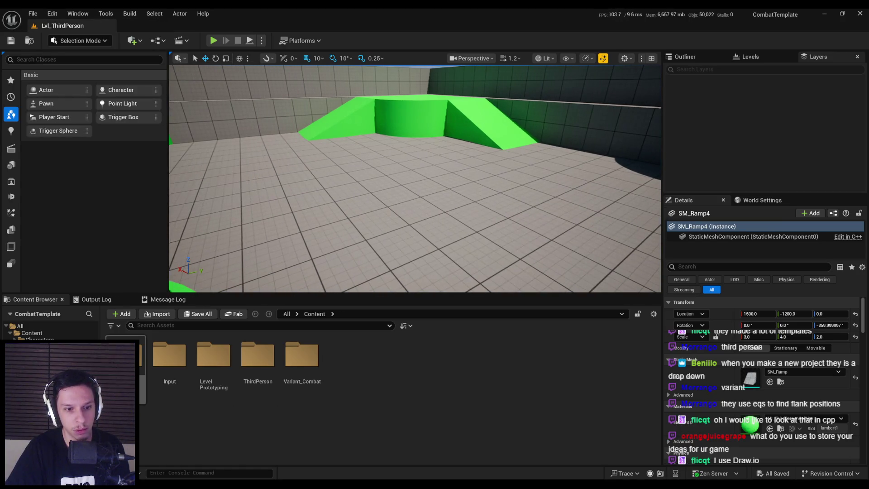
{"action": "double_click", "coordinate": [224, 364]}
{"action": "key", "text": "alt+Left"}
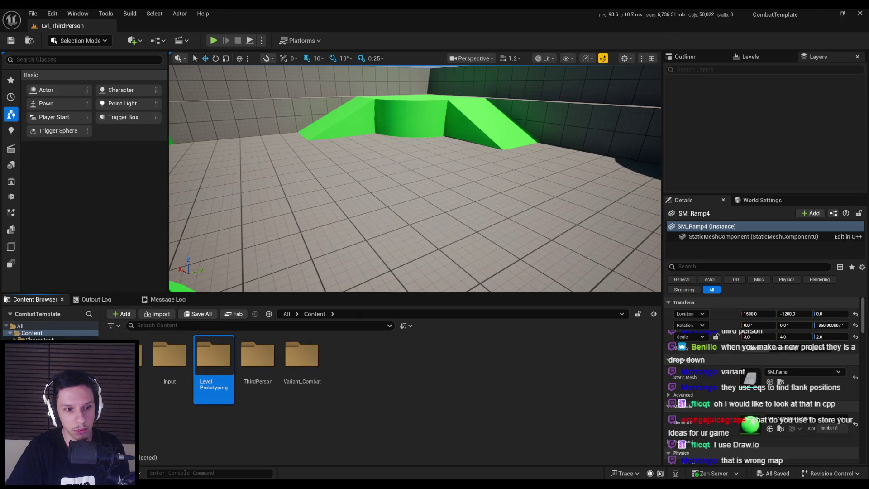
{"action": "left_click", "coordinate": [118, 327]}
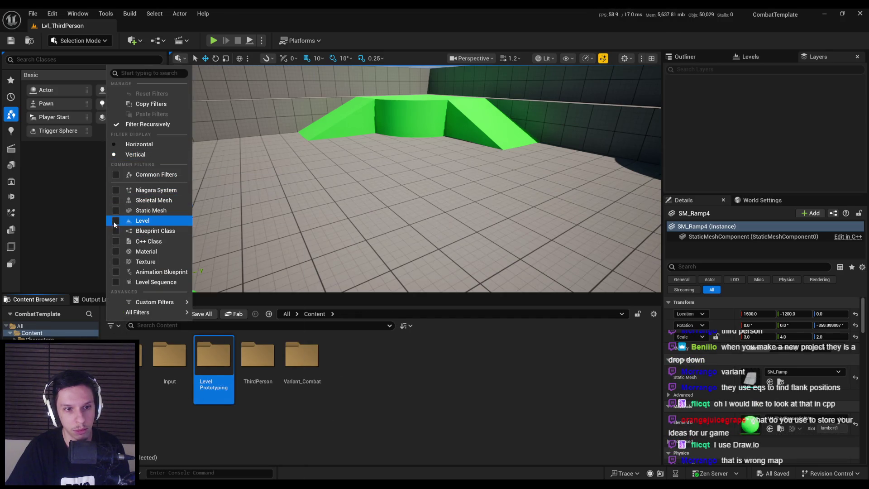
{"action": "left_click", "coordinate": [113, 221]}
{"action": "left_click", "coordinate": [113, 224]}
{"action": "double_click", "coordinate": [202, 358]}
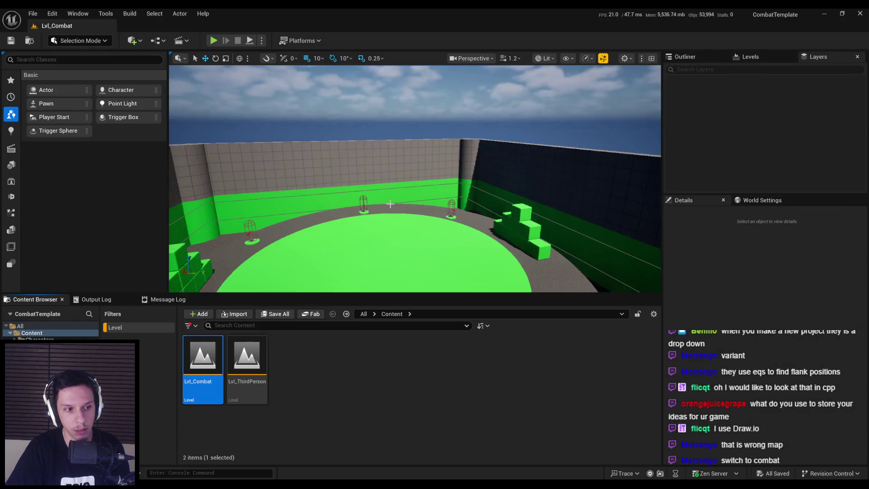
{"action": "left_click_drag", "start_coordinate": [390, 204], "coordinate": [376, 158]}
Step: Play Lvl_Combat and bring up the Gameplay Debugger on the enemy
{"action": "left_click", "coordinate": [219, 41]}
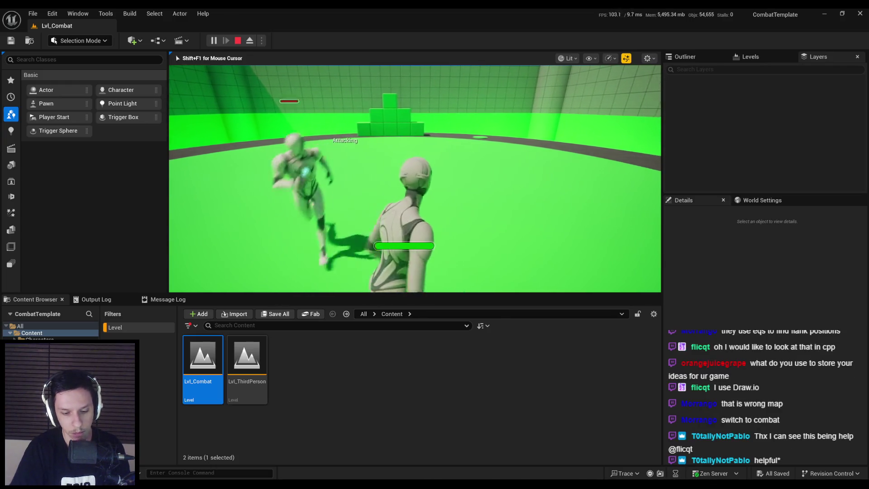
{"action": "key", "text": "apostrophe"}
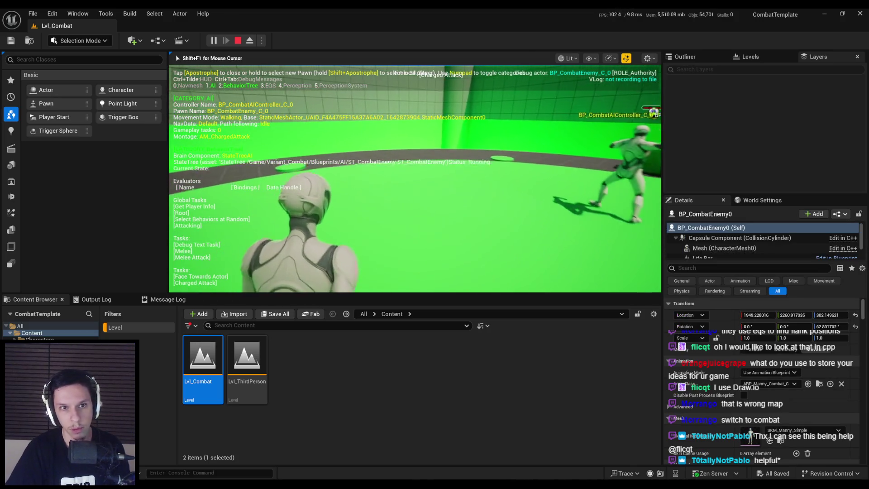
Step: Show the debugger's EQS category, then stop play and clear the Level filter
{"action": "key", "text": "KP_1"}
{"action": "key", "text": "KP_3"}
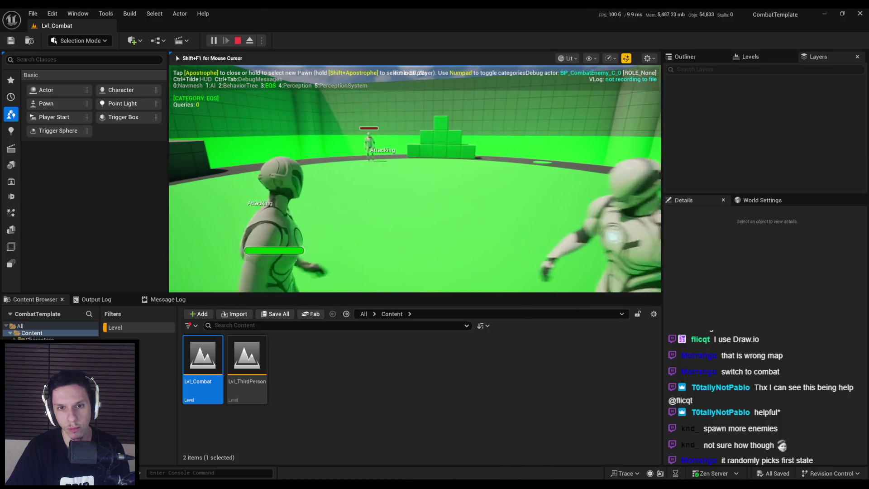
{"action": "key", "text": "Escape"}
{"action": "left_click", "coordinate": [190, 328]}
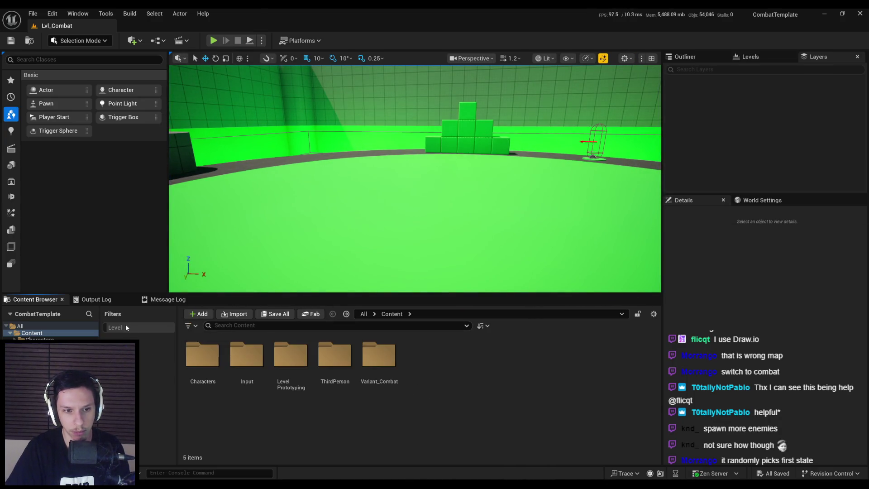
Step: In Variant_Combat > Blueprints, inspect BPI_Activatable, BPI_Attacker and BPI_Damageable's Apply Damage function
{"action": "double_click", "coordinate": [379, 358]}
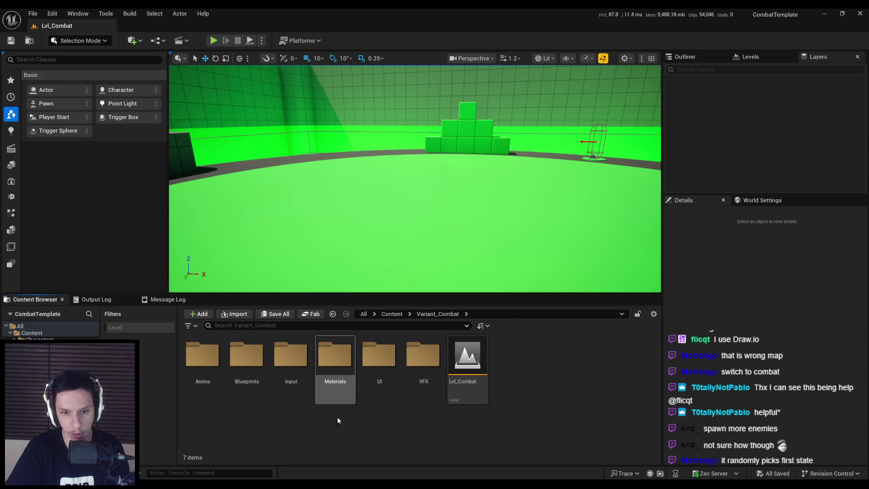
{"action": "double_click", "coordinate": [247, 358]}
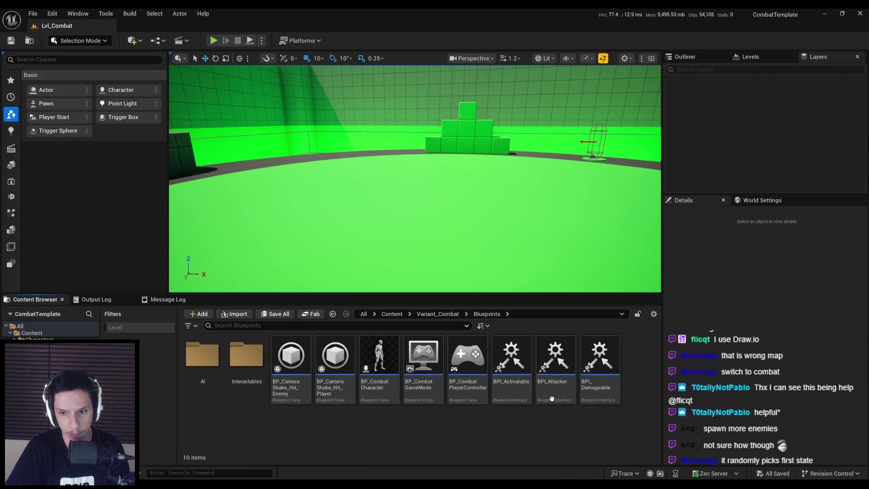
{"action": "left_click", "coordinate": [502, 403]}
{"action": "double_click", "coordinate": [503, 403]}
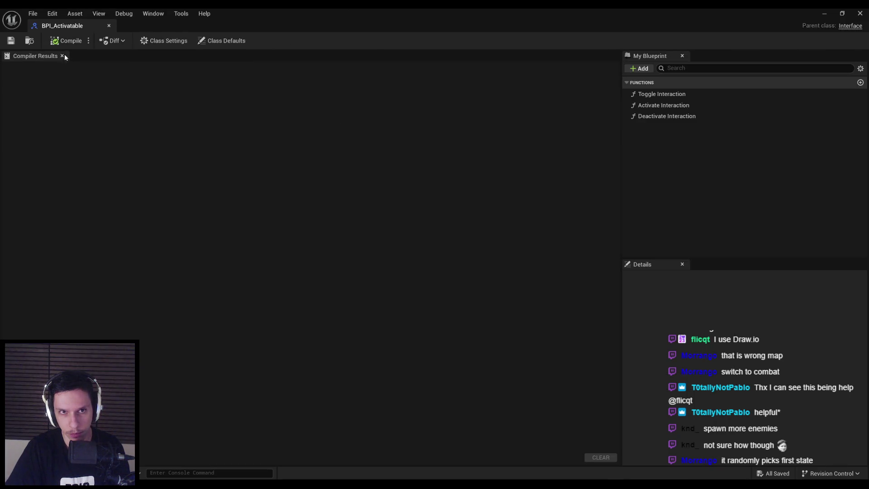
{"action": "left_click", "coordinate": [109, 25]}
{"action": "double_click", "coordinate": [551, 385]}
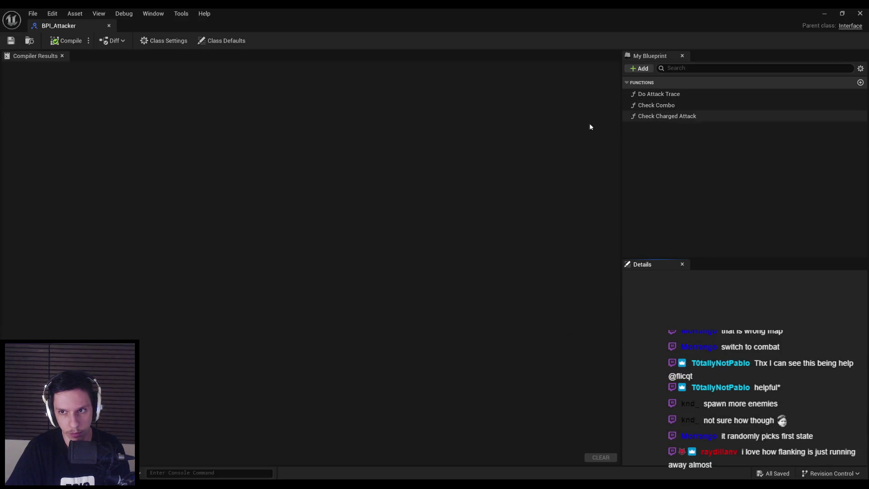
{"action": "left_click", "coordinate": [109, 25]}
{"action": "double_click", "coordinate": [595, 366]}
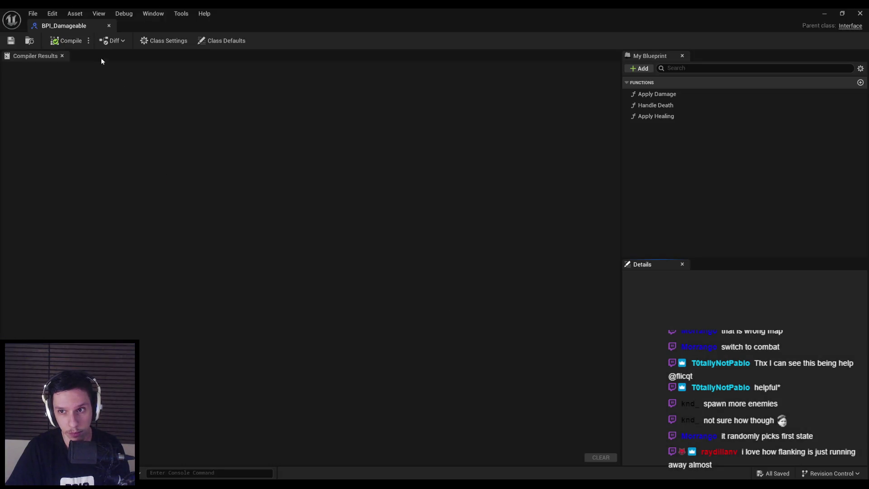
{"action": "double_click", "coordinate": [649, 95]}
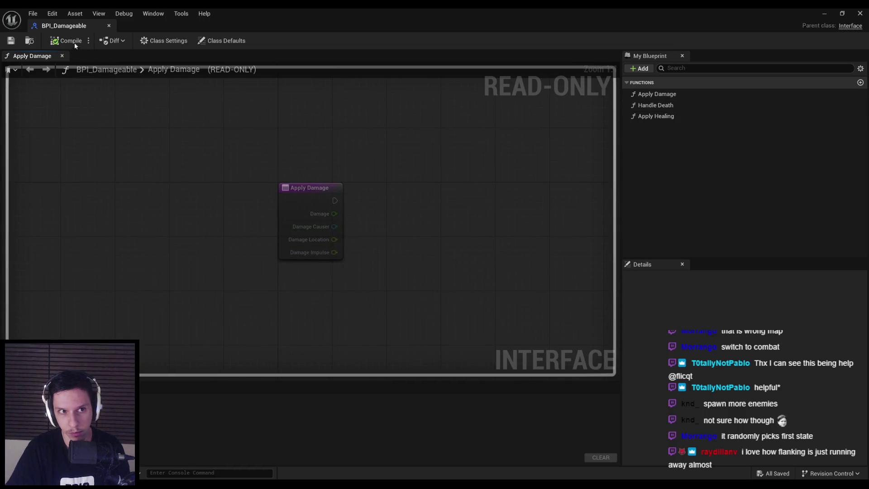
{"action": "left_click", "coordinate": [108, 26]}
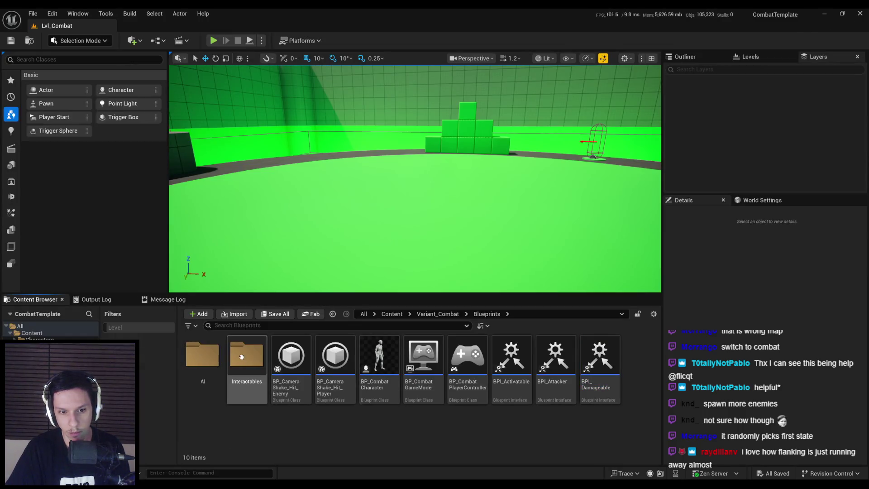
{"action": "double_click", "coordinate": [199, 362]}
Step: Open the EQS folder and review the EnvQuery_Fallback query
{"action": "left_click", "coordinate": [187, 370]}
{"action": "double_click", "coordinate": [187, 370]}
{"action": "double_click", "coordinate": [218, 363]}
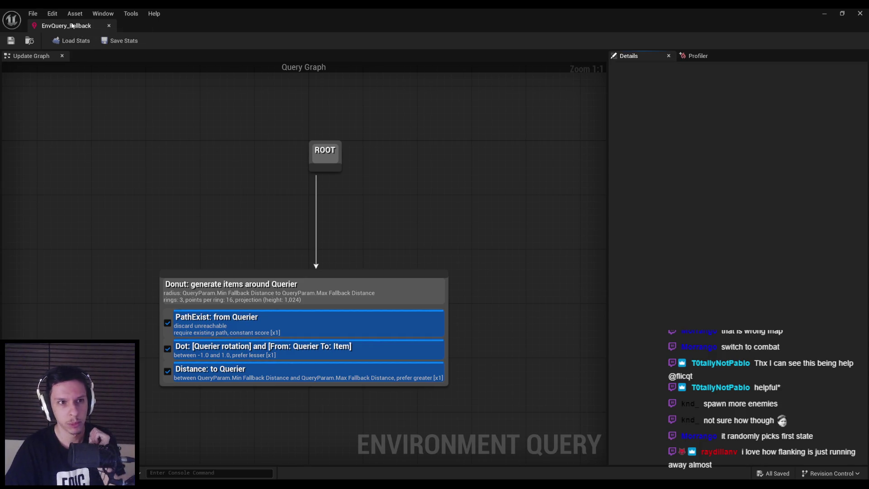
{"action": "key", "text": "alt+Tab"}
Step: Review EnvQueryContext_Player's Provide Single Location and Provide Single Actor functions
{"action": "left_click", "coordinate": [294, 376]}
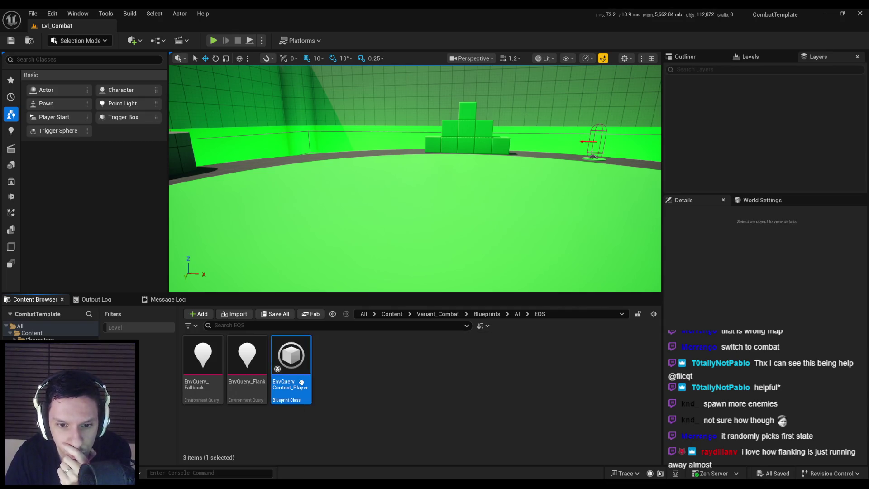
{"action": "double_click", "coordinate": [301, 382]}
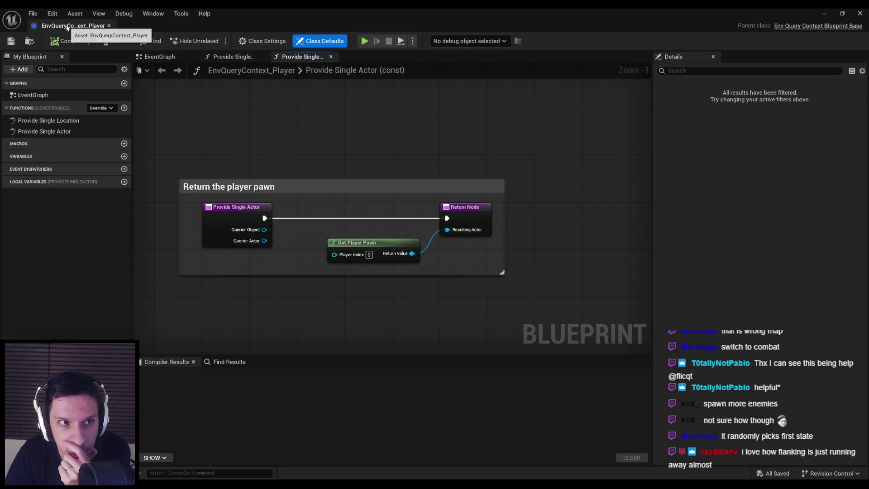
{"action": "key", "text": "alt+Tab"}
{"action": "key", "text": "alt+Tab"}
{"action": "double_click", "coordinate": [49, 121]}
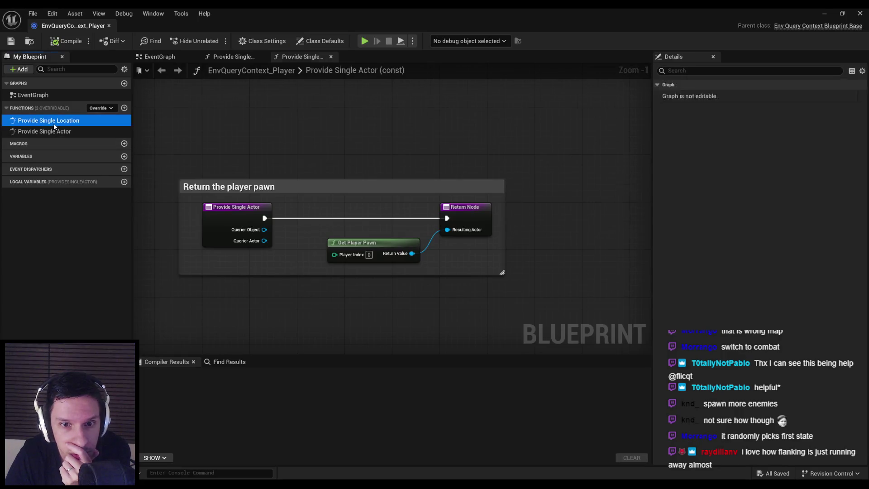
{"action": "left_click", "coordinate": [54, 132]}
{"action": "double_click", "coordinate": [54, 132]}
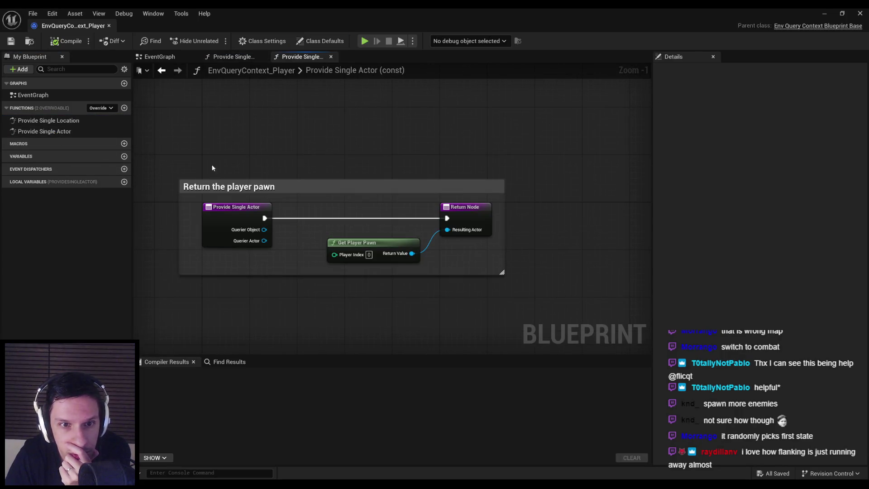
{"action": "key", "text": "alt+Tab"}
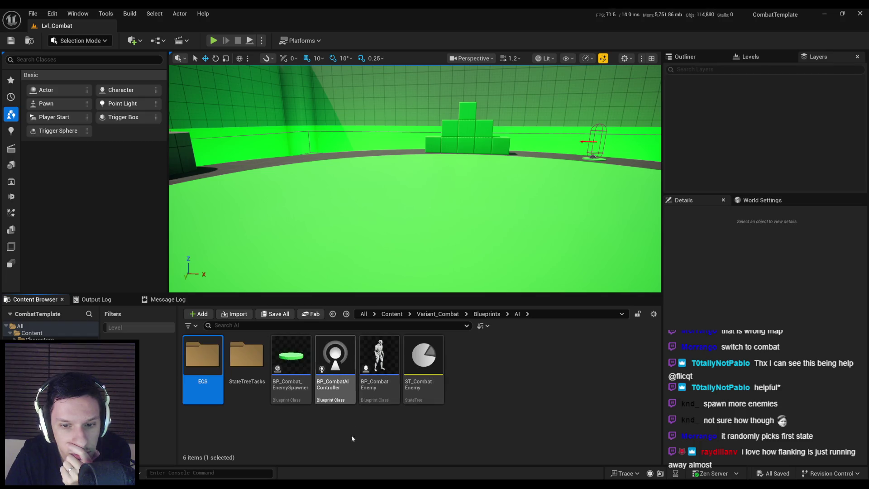
{"action": "left_click", "coordinate": [380, 426]}
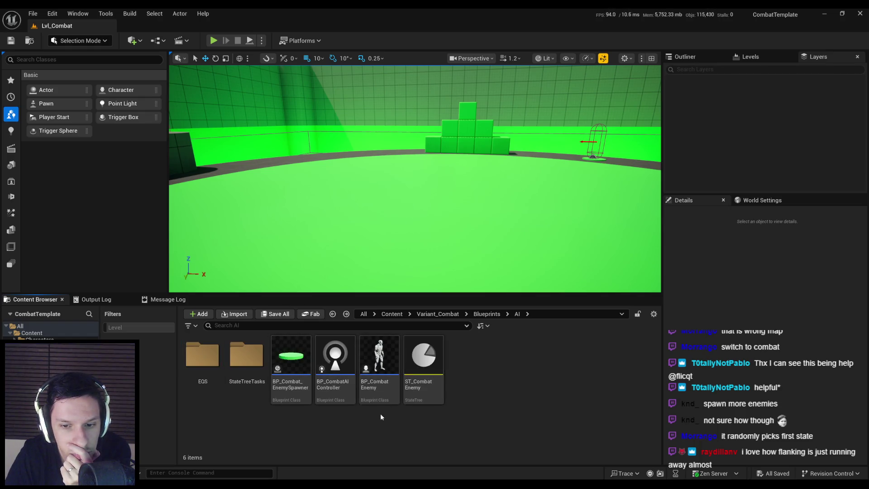
Step: Open the combat enemy's State Tree and inspect the Dead state's On Tick transition
{"action": "double_click", "coordinate": [382, 379]}
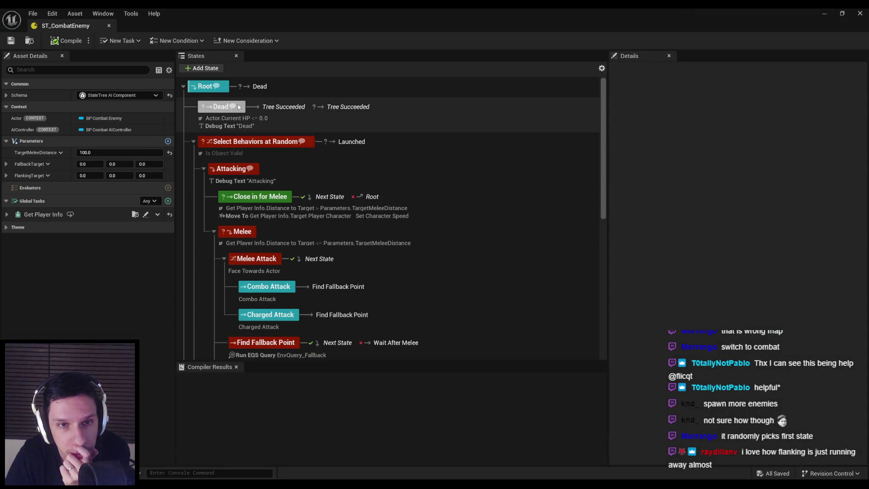
{"action": "left_click", "coordinate": [239, 107]}
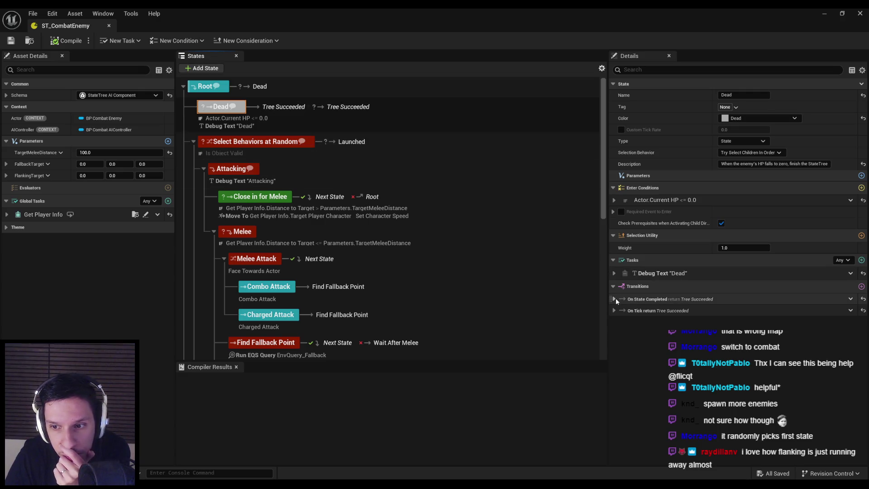
{"action": "left_click", "coordinate": [614, 311]}
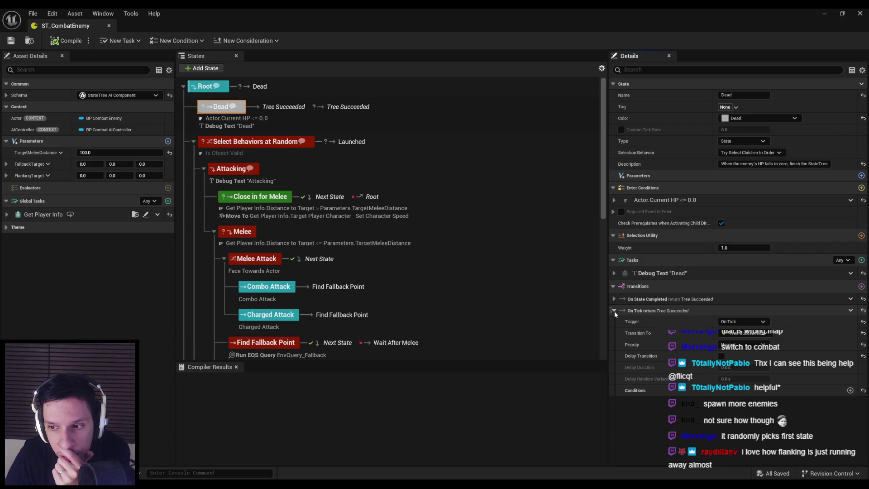
{"action": "left_click", "coordinate": [615, 311]}
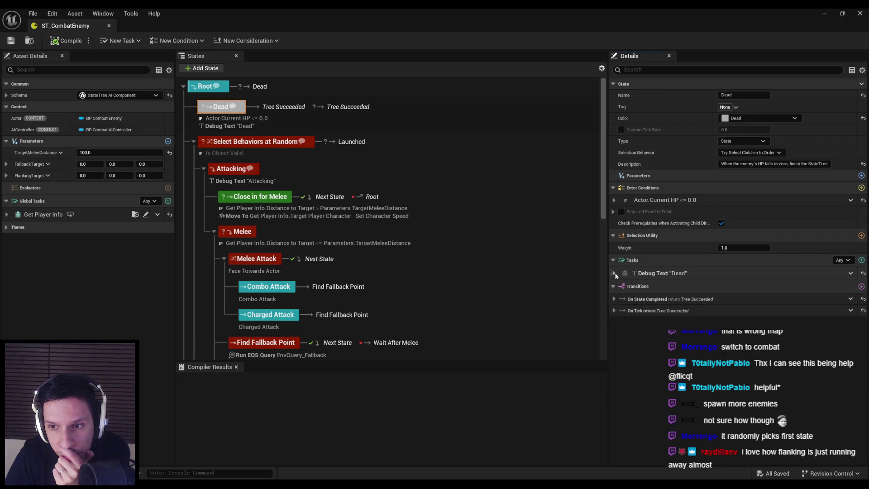
{"action": "scroll", "coordinate": [346, 226], "scroll_direction": "down", "scroll_amount": 3}
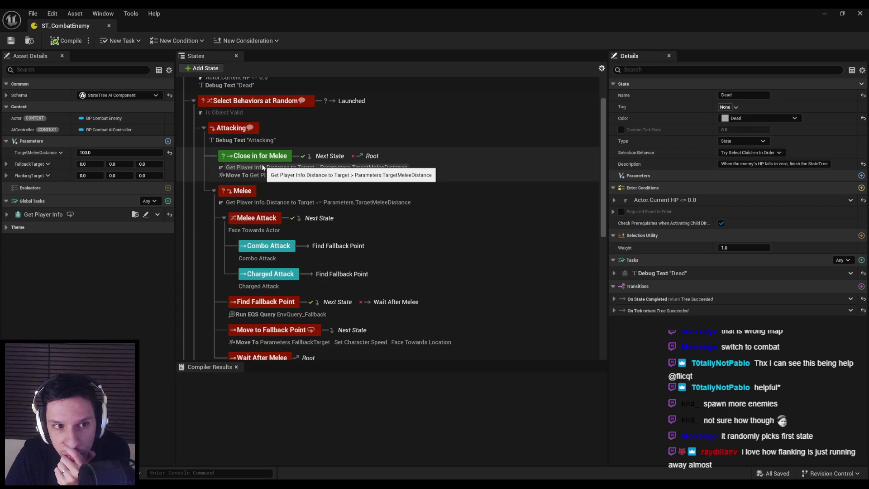
{"action": "scroll", "coordinate": [262, 167], "scroll_direction": "up", "scroll_amount": 3}
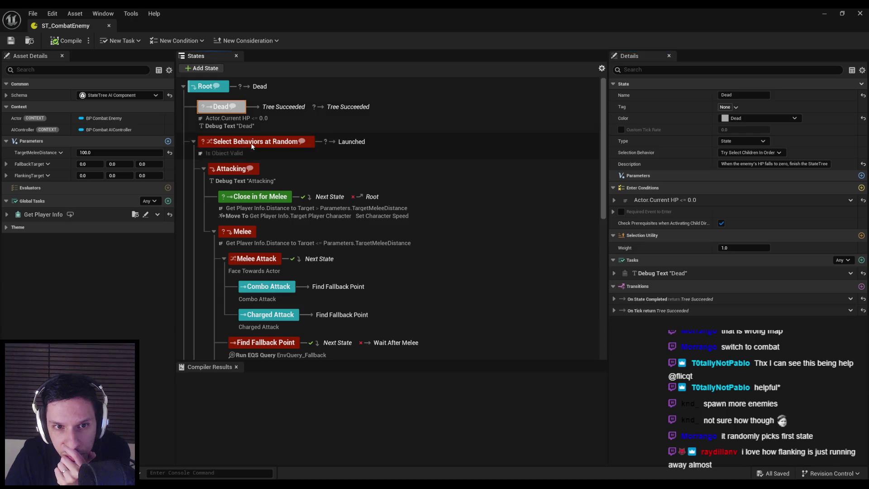
{"action": "scroll", "coordinate": [265, 173], "scroll_direction": "down", "scroll_amount": 1}
Step: Check Close in for Melee's Move To and Set Character Speed tasks, then edit Set Character Speed
{"action": "left_click", "coordinate": [264, 173]}
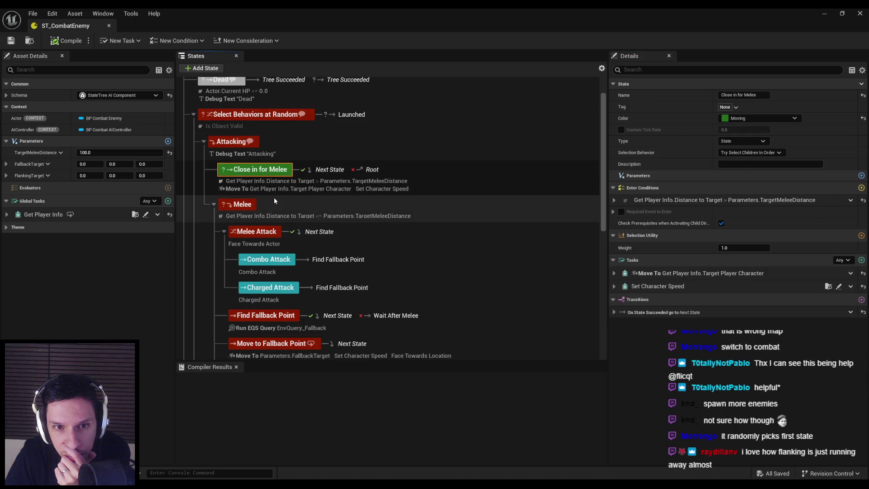
{"action": "left_click", "coordinate": [614, 274]}
{"action": "left_click", "coordinate": [614, 274]}
{"action": "left_click", "coordinate": [615, 286]}
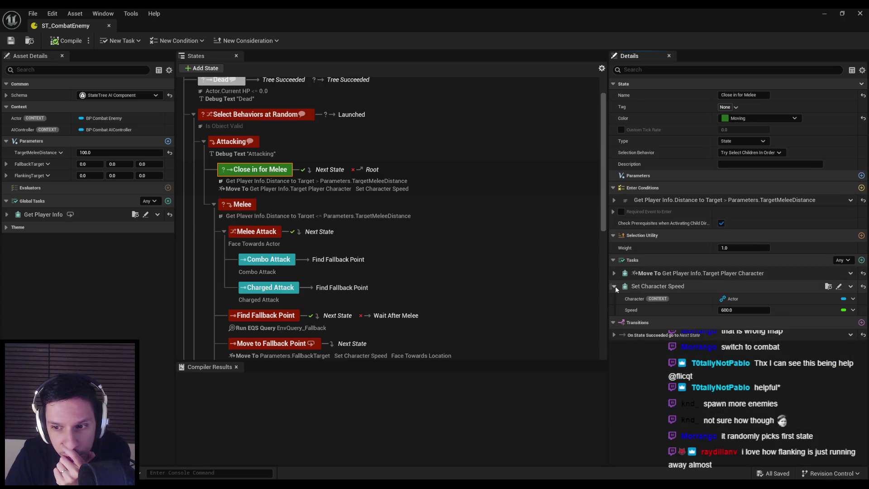
{"action": "left_click", "coordinate": [614, 286]}
{"action": "left_click", "coordinate": [838, 287]}
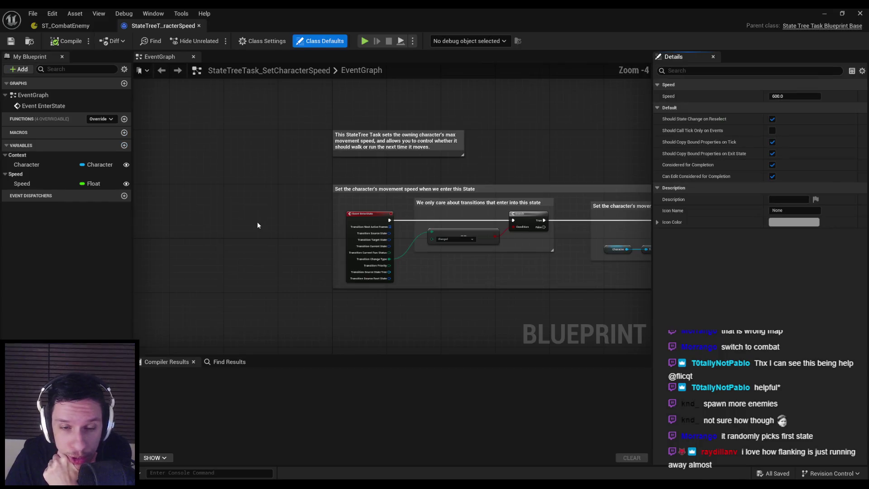
Step: Look over the Set Character Speed task graph, then close it
{"action": "mouse_move", "coordinate": [608, 272]}
{"action": "left_mouse_down"}
{"action": "mouse_move", "coordinate": [335, 249]}
{"action": "mouse_move", "coordinate": [481, 264]}
{"action": "left_mouse_up"}
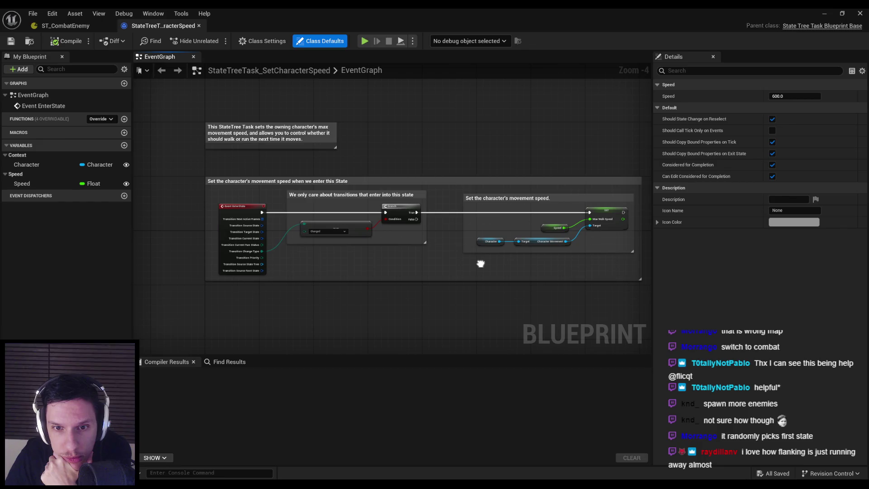
{"action": "scroll", "coordinate": [400, 248], "scroll_direction": "up", "scroll_amount": 1}
{"action": "mouse_move", "coordinate": [330, 239]}
{"action": "left_mouse_down"}
{"action": "mouse_move", "coordinate": [341, 283]}
{"action": "mouse_move", "coordinate": [323, 279]}
{"action": "left_mouse_up"}
{"action": "scroll", "coordinate": [324, 278], "scroll_direction": "down", "scroll_amount": 1}
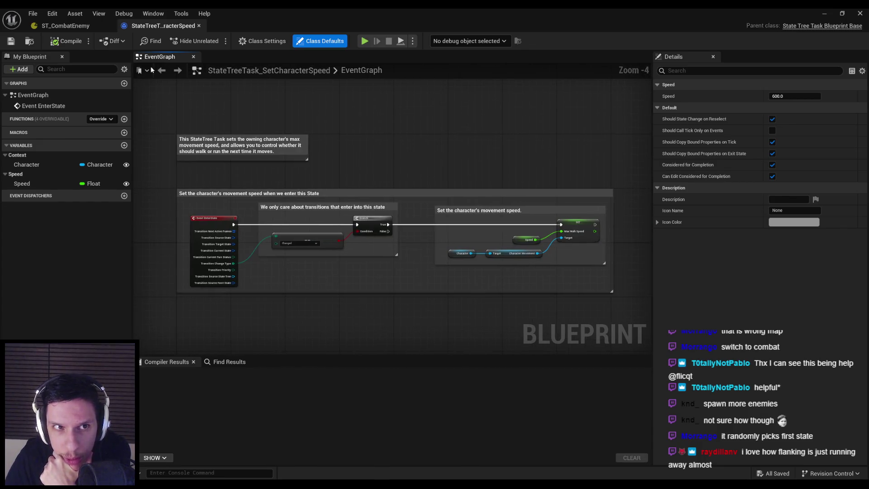
{"action": "left_click", "coordinate": [199, 26]}
Step: Inspect Wait After Melee's Face Towards Location task blueprint, then close it
{"action": "scroll", "coordinate": [278, 245], "scroll_direction": "down", "scroll_amount": 2}
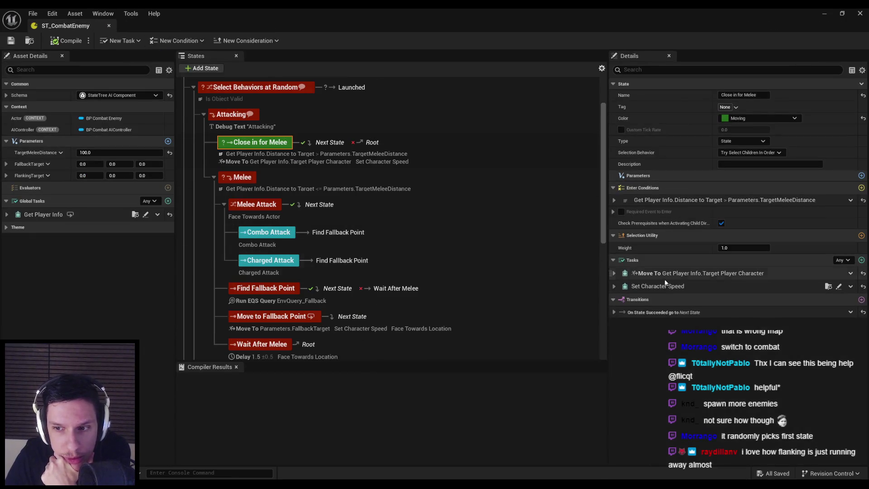
{"action": "scroll", "coordinate": [300, 248], "scroll_direction": "up", "scroll_amount": 3}
{"action": "scroll", "coordinate": [300, 249], "scroll_direction": "down", "scroll_amount": 12}
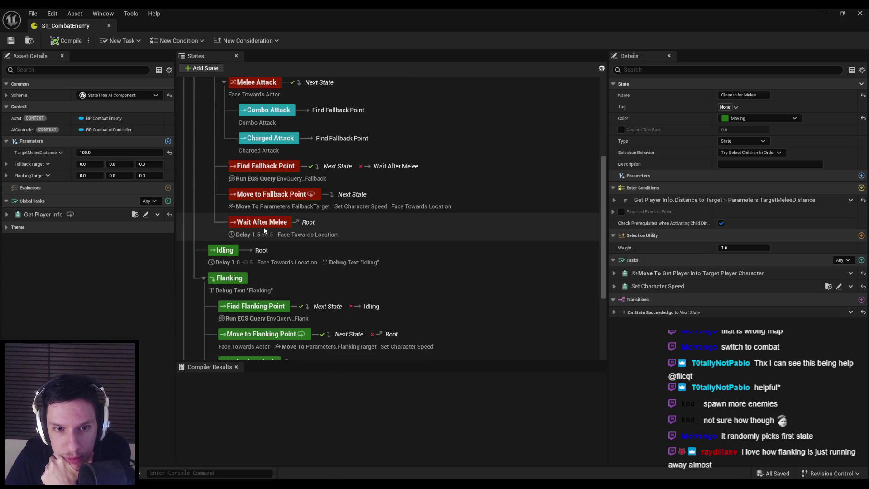
{"action": "left_click", "coordinate": [263, 226]}
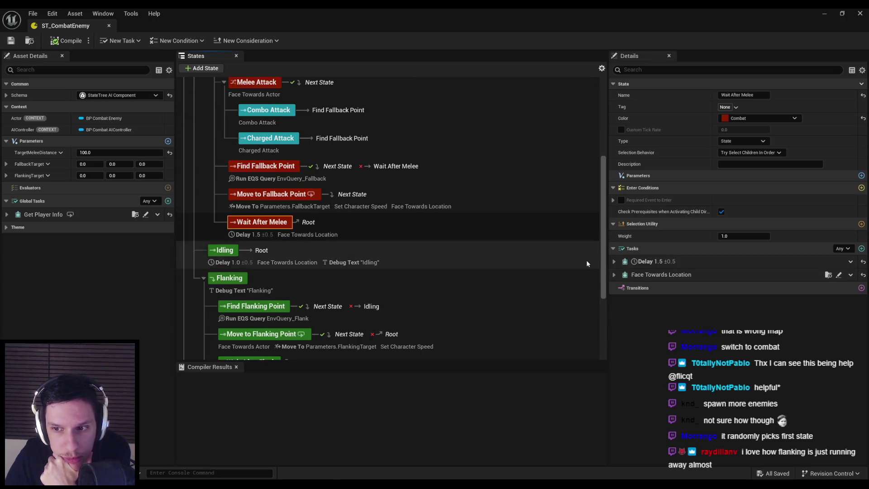
{"action": "left_click", "coordinate": [614, 275]}
{"action": "left_click", "coordinate": [839, 275]}
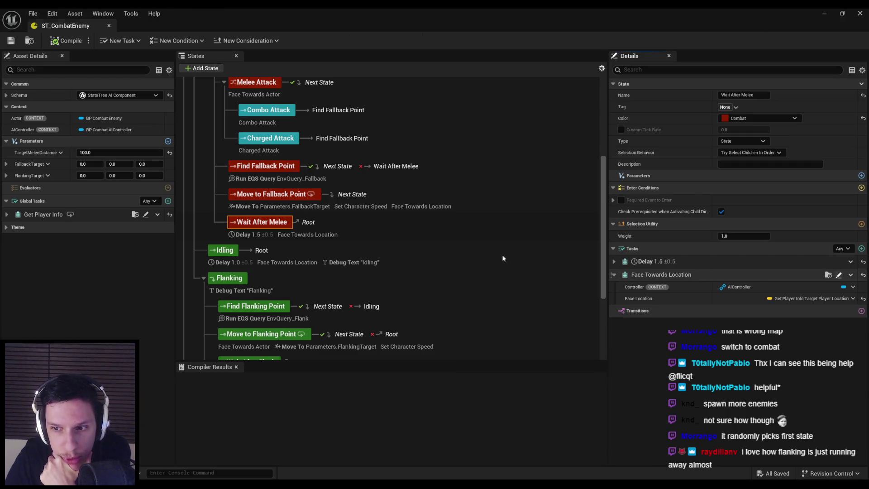
{"action": "scroll", "coordinate": [498, 227], "scroll_direction": "up", "scroll_amount": 3}
{"action": "scroll", "coordinate": [476, 232], "scroll_direction": "down", "scroll_amount": 3}
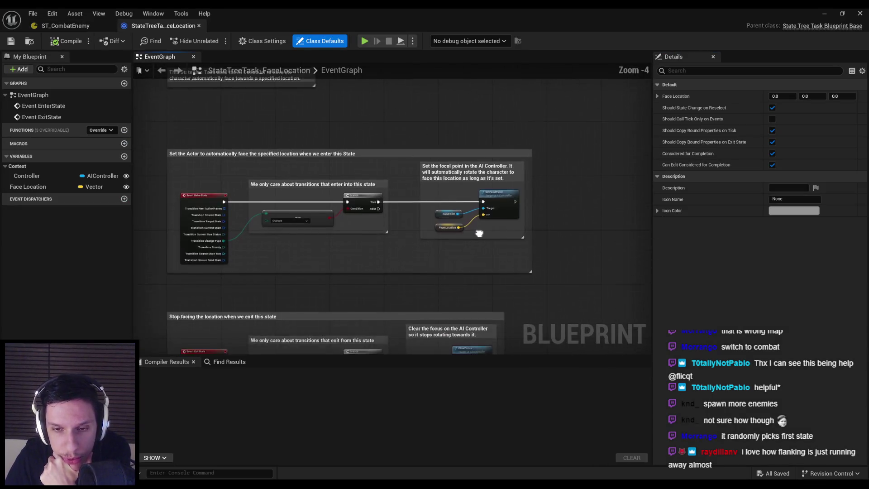
{"action": "left_click", "coordinate": [199, 25]}
{"action": "scroll", "coordinate": [390, 204], "scroll_direction": "down", "scroll_amount": 4}
{"action": "scroll", "coordinate": [294, 241], "scroll_direction": "up", "scroll_amount": 1}
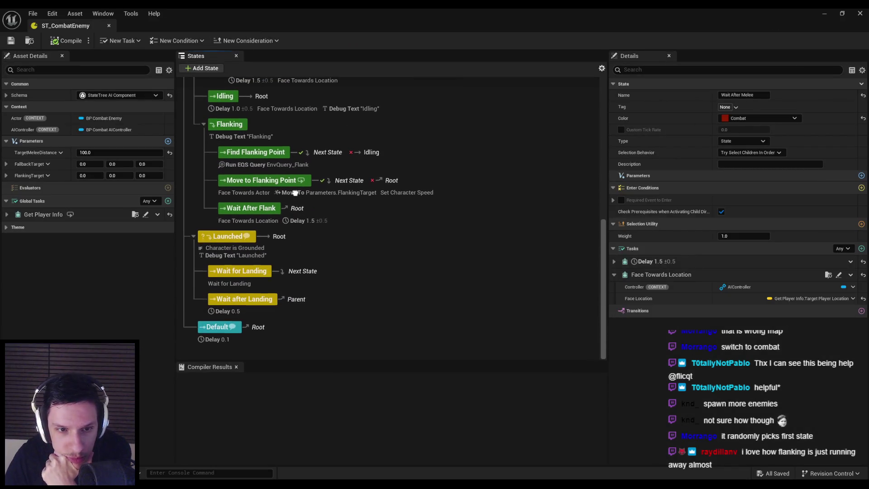
{"action": "scroll", "coordinate": [295, 241], "scroll_direction": "up", "scroll_amount": 8}
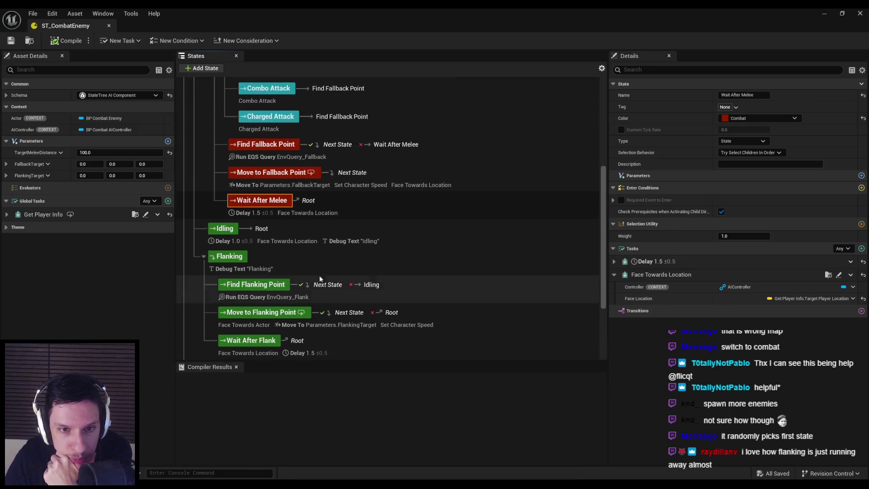
Step: Select Find Fallback Point and open its Run EQS Query template, EnvQuery_Fallback
{"action": "scroll", "coordinate": [360, 315], "scroll_direction": "up", "scroll_amount": 4}
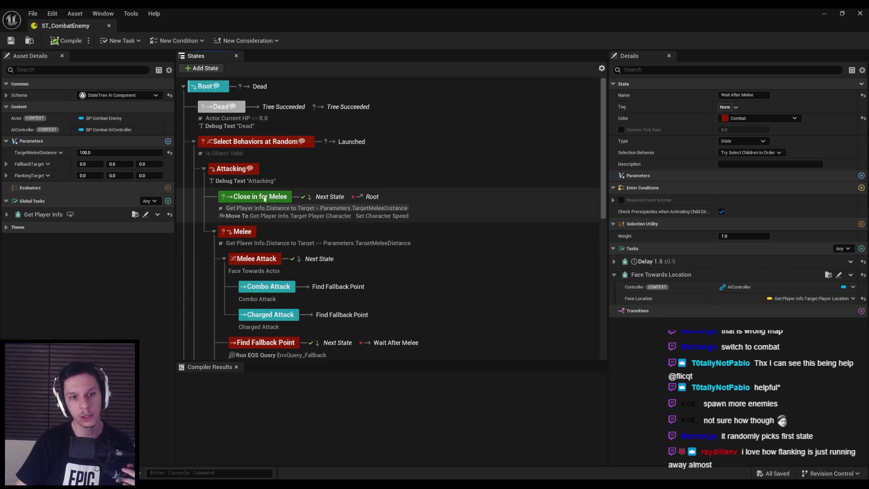
{"action": "scroll", "coordinate": [253, 214], "scroll_direction": "down", "scroll_amount": 3}
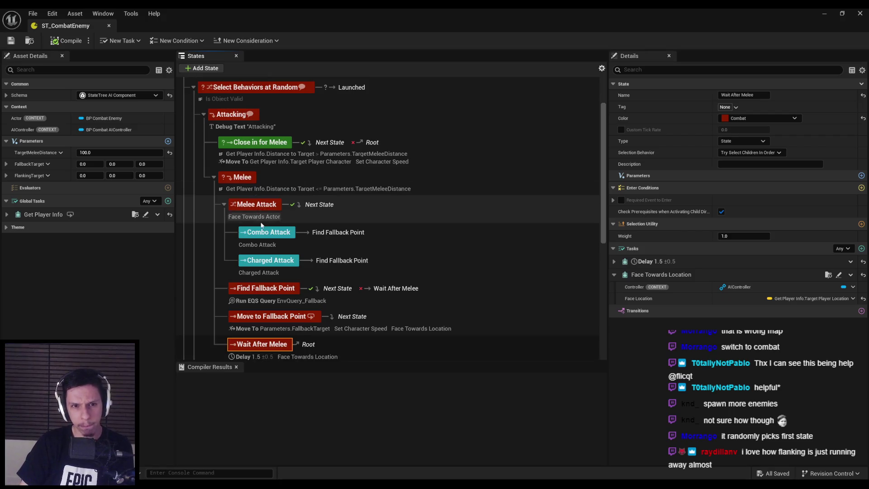
{"action": "scroll", "coordinate": [258, 224], "scroll_direction": "down", "scroll_amount": 2}
{"action": "left_click", "coordinate": [272, 235]}
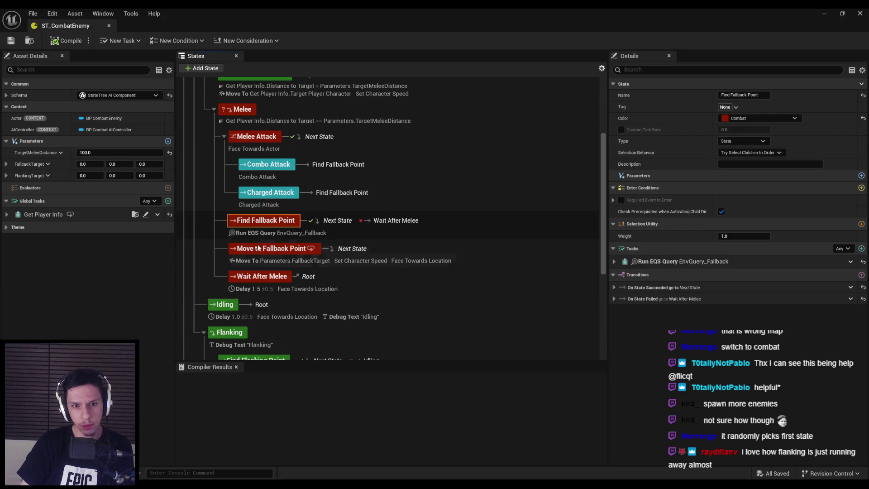
{"action": "left_click", "coordinate": [614, 262]}
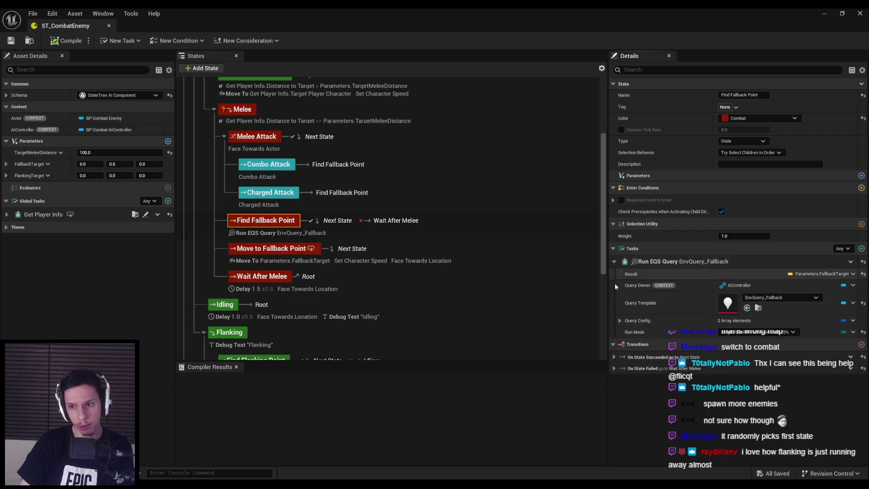
{"action": "double_click", "coordinate": [738, 303]}
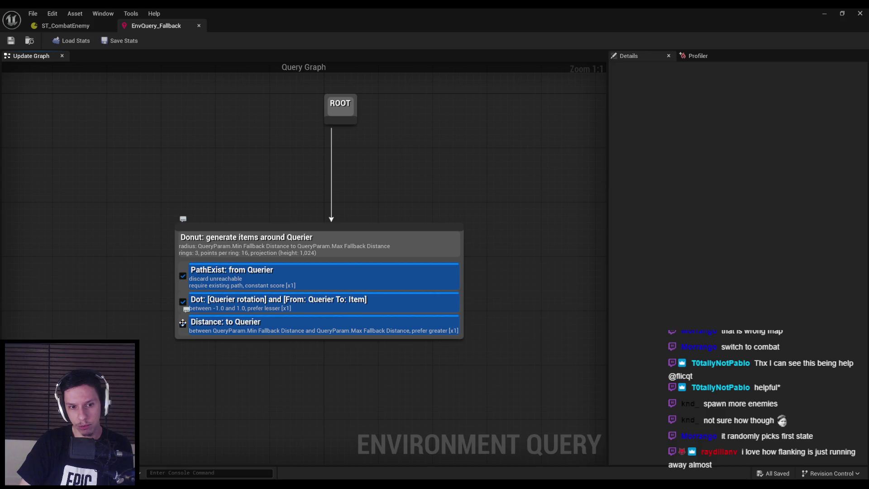
Step: Close EnvQuery_Fallback and step through Wait After Melee, Move to Fallback Point and Find Fallback Point
{"action": "left_click", "coordinate": [199, 25]}
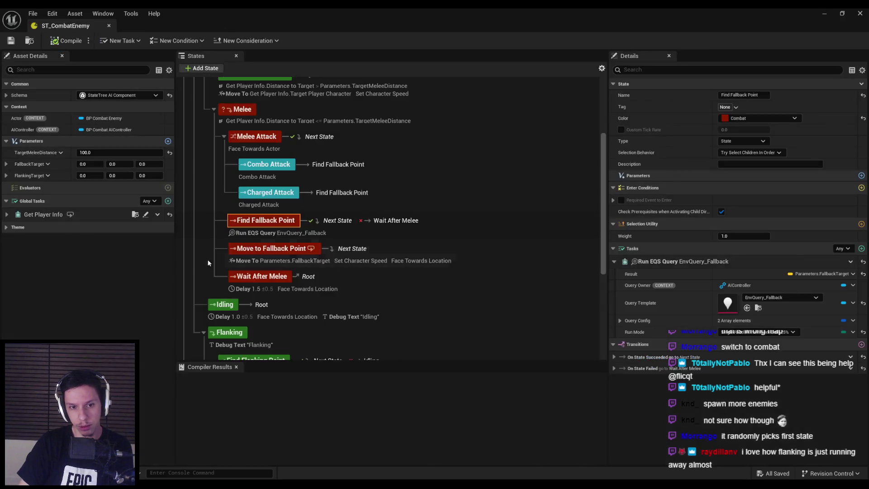
{"action": "left_click", "coordinate": [243, 278]}
{"action": "left_click", "coordinate": [246, 248]}
{"action": "left_click", "coordinate": [247, 220]}
Step: Open EnvQuery_Flank, review its Donut generator, then return to the level editor
{"action": "left_click", "coordinate": [758, 308]}
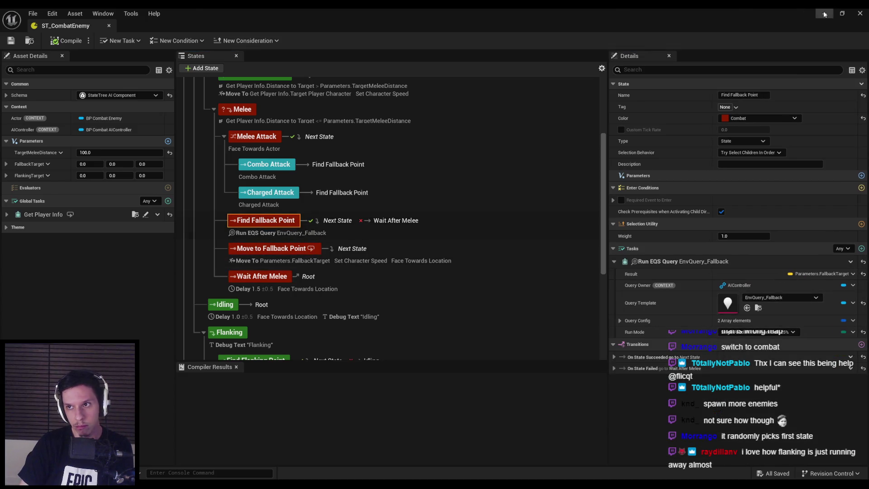
{"action": "double_click", "coordinate": [228, 359]}
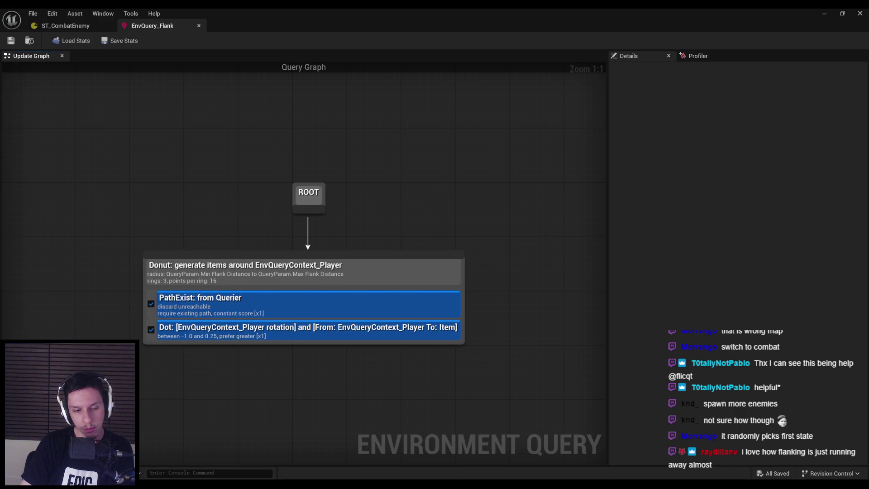
{"action": "left_click", "coordinate": [224, 281]}
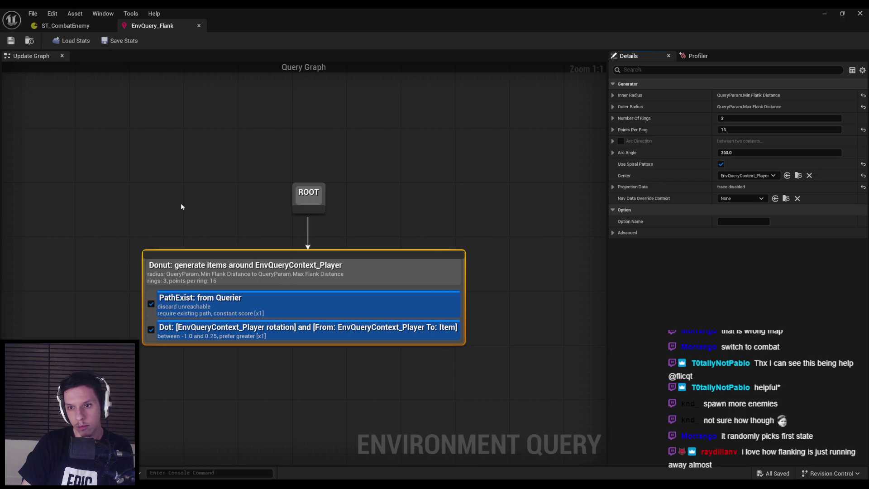
{"action": "left_click", "coordinate": [169, 26]}
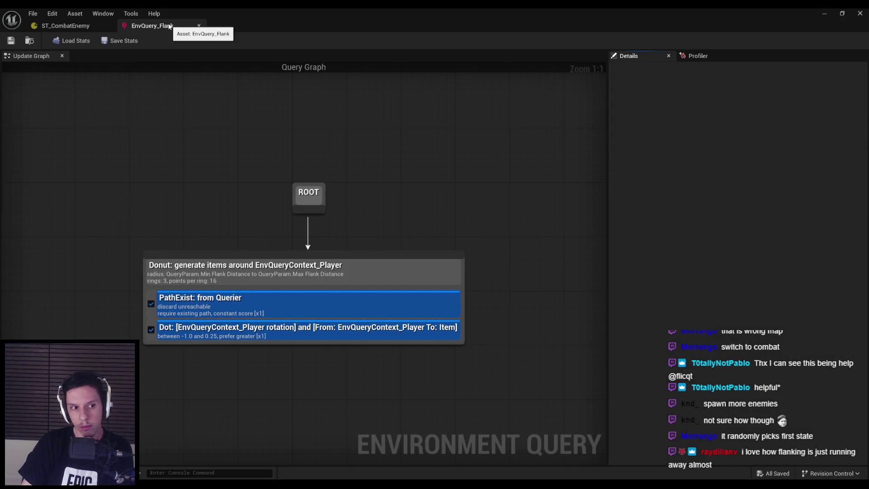
{"action": "left_click", "coordinate": [199, 25]}
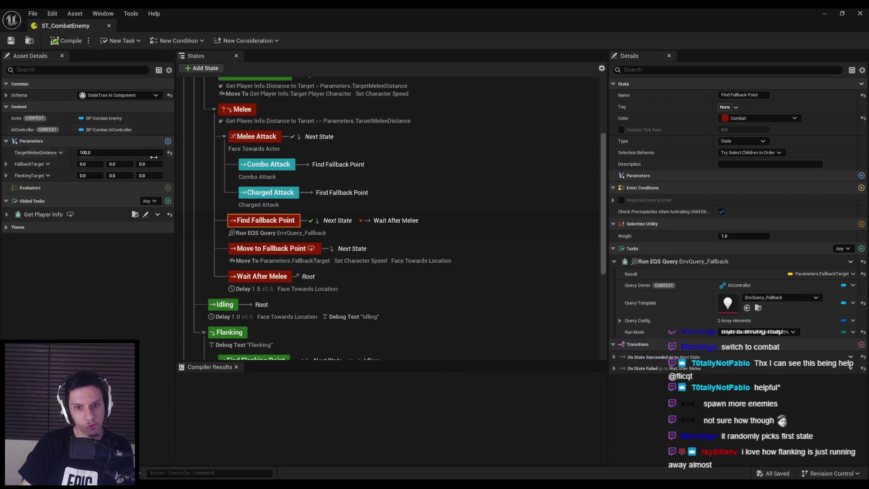
{"action": "left_click", "coordinate": [824, 14]}
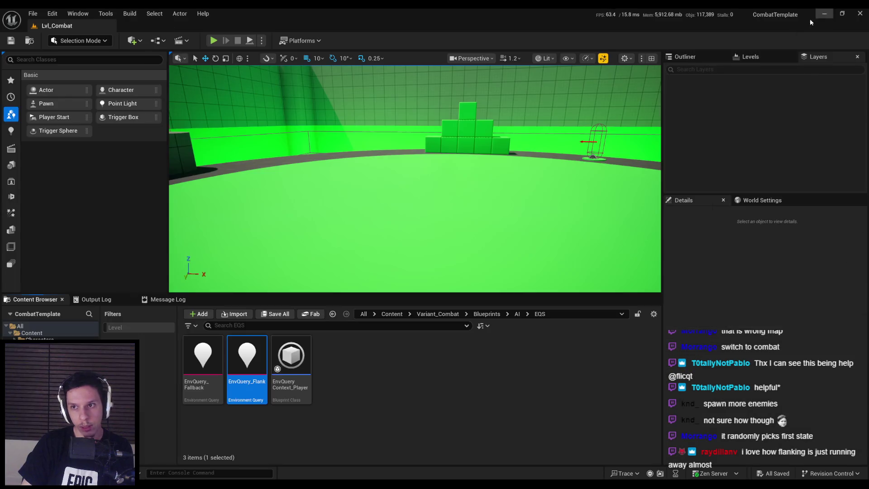
Step: Search BP_CombatEnemy's Details for its avoidance settings, then close it
{"action": "left_click", "coordinate": [516, 314]}
{"action": "double_click", "coordinate": [382, 360]}
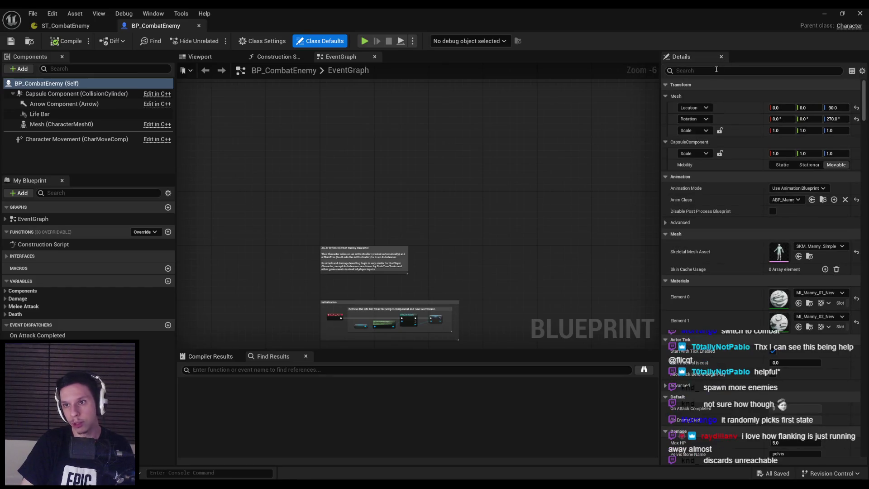
{"action": "type", "text": "avoid"}
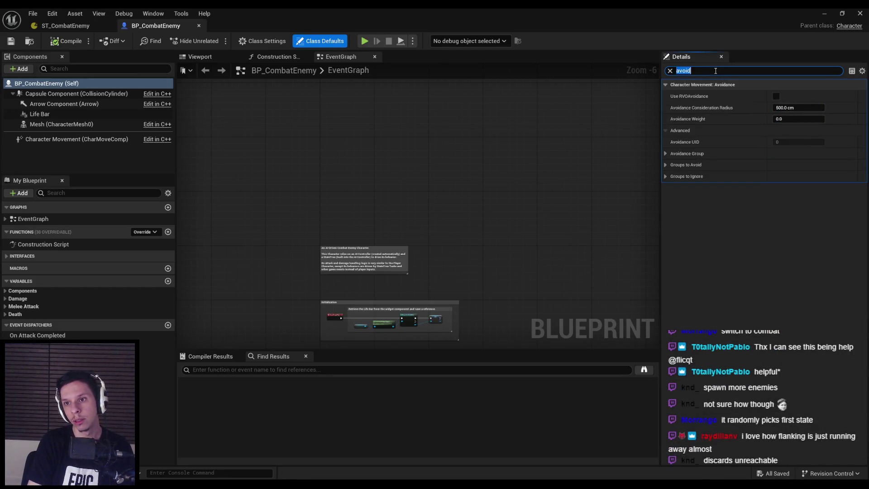
{"action": "key", "text": "BackSpace"}
{"action": "left_click", "coordinate": [337, 207]}
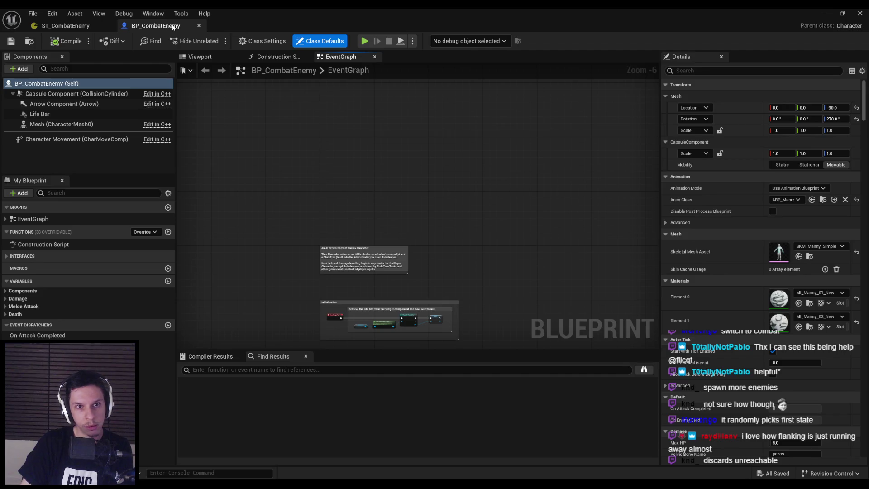
{"action": "left_click", "coordinate": [199, 25]}
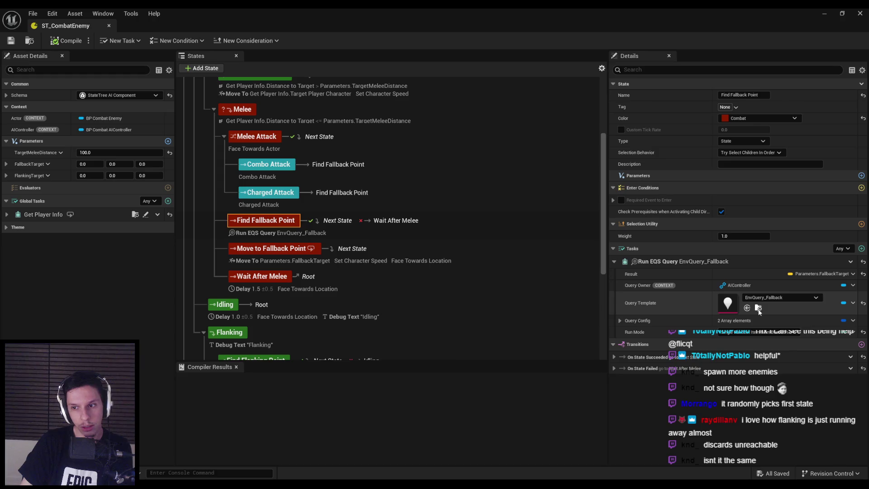
Step: Inspect EnvQuery_Flank's PathExist test: Path from Context, Skip Unreachable and Bool Match
{"action": "left_click", "coordinate": [759, 309]}
{"action": "double_click", "coordinate": [246, 357]}
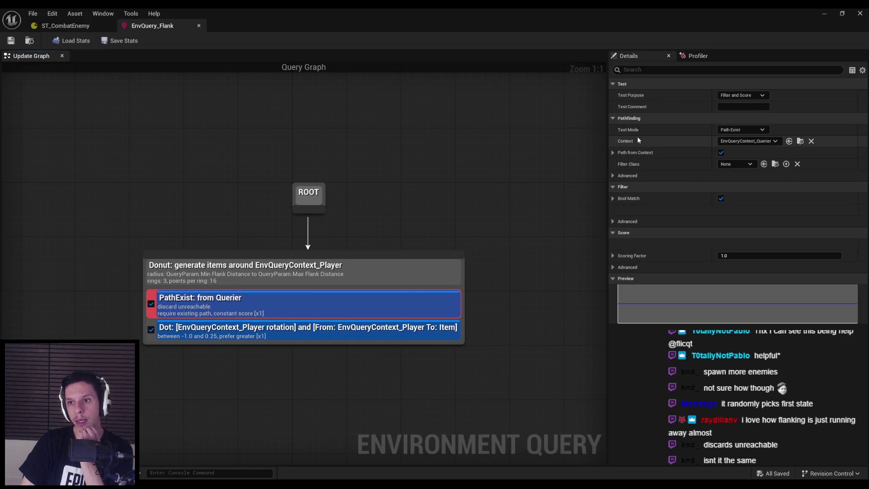
{"action": "left_click", "coordinate": [614, 153]}
{"action": "left_click", "coordinate": [613, 153]}
{"action": "left_click", "coordinate": [613, 175]}
{"action": "left_click", "coordinate": [614, 187]}
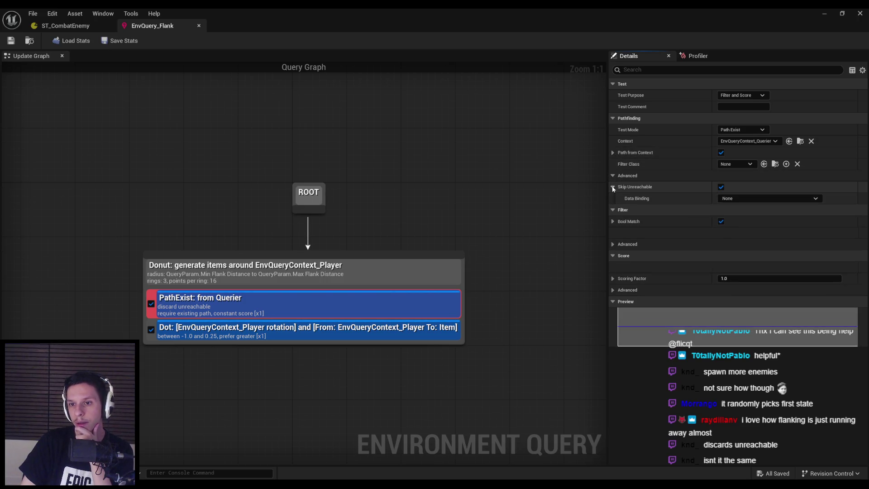
{"action": "left_click", "coordinate": [613, 187]}
{"action": "left_click", "coordinate": [613, 175]}
{"action": "left_click", "coordinate": [613, 198]}
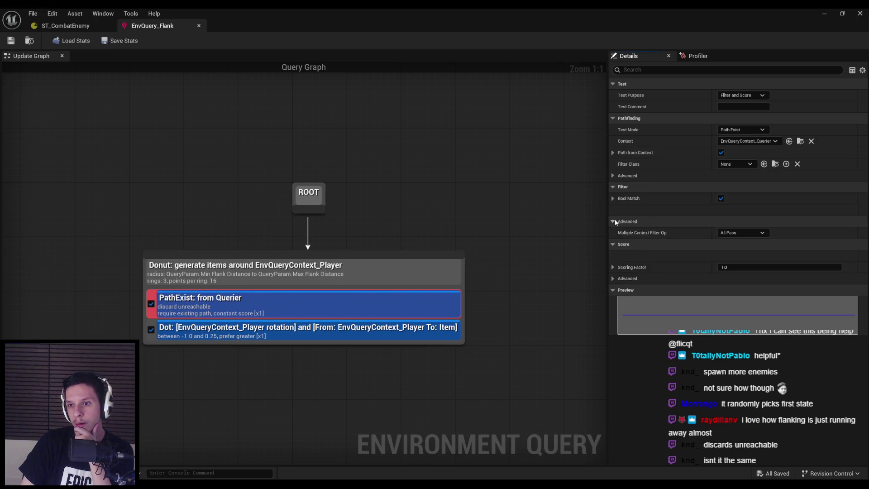
{"action": "left_click", "coordinate": [825, 13]}
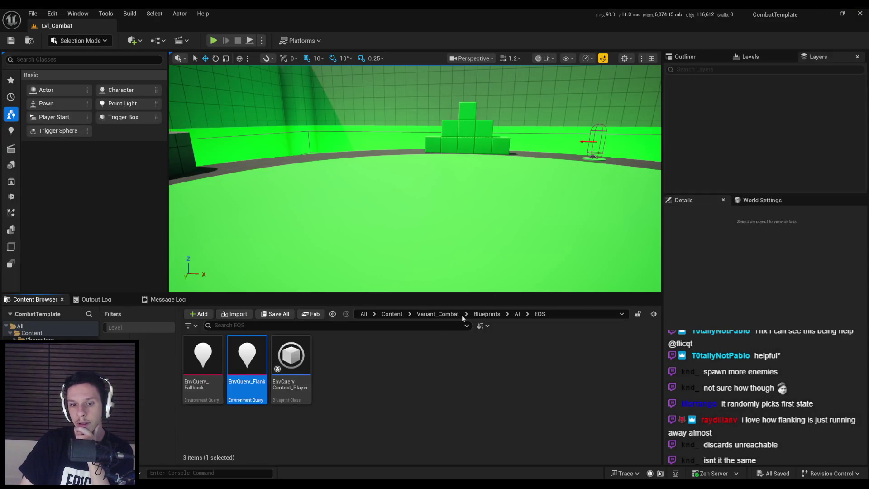
Step: Review BP_CombatEnemy's capsule, mesh and navigation properties, then start playing the level
{"action": "left_click", "coordinate": [516, 314]}
{"action": "double_click", "coordinate": [392, 369]}
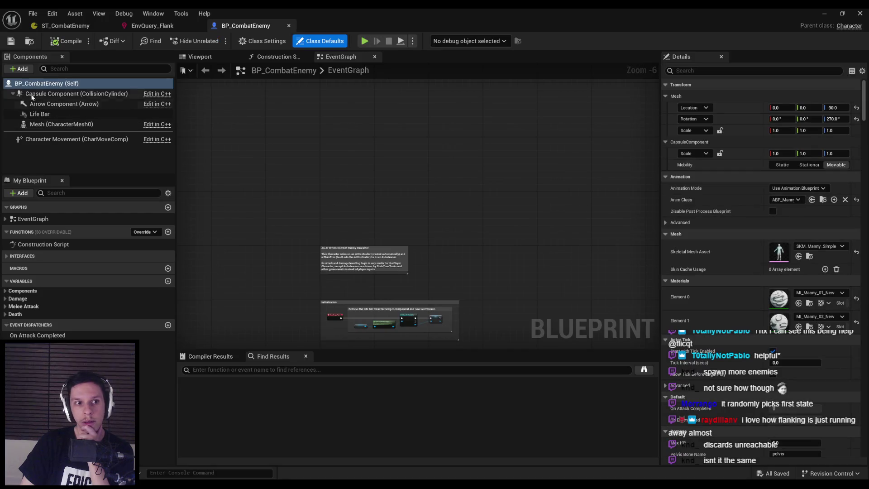
{"action": "left_click", "coordinate": [43, 94]}
{"action": "left_click", "coordinate": [690, 70]}
{"action": "type", "text": "nav"}
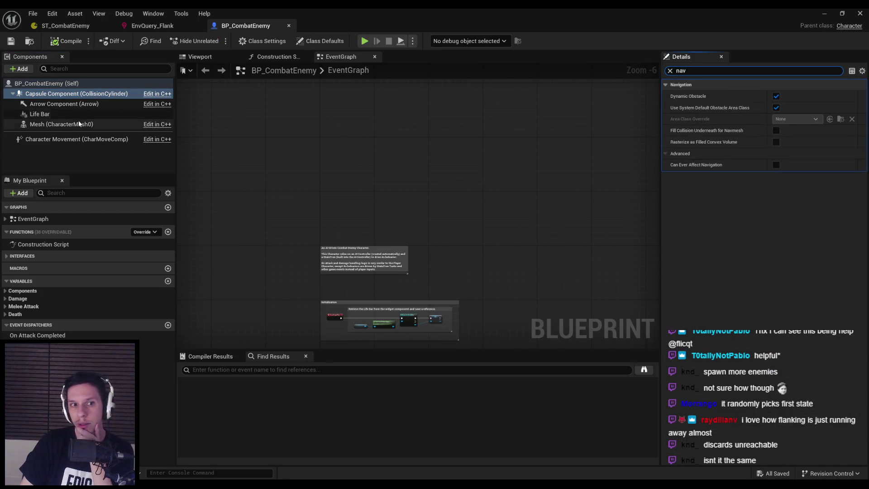
{"action": "left_click", "coordinate": [59, 124]}
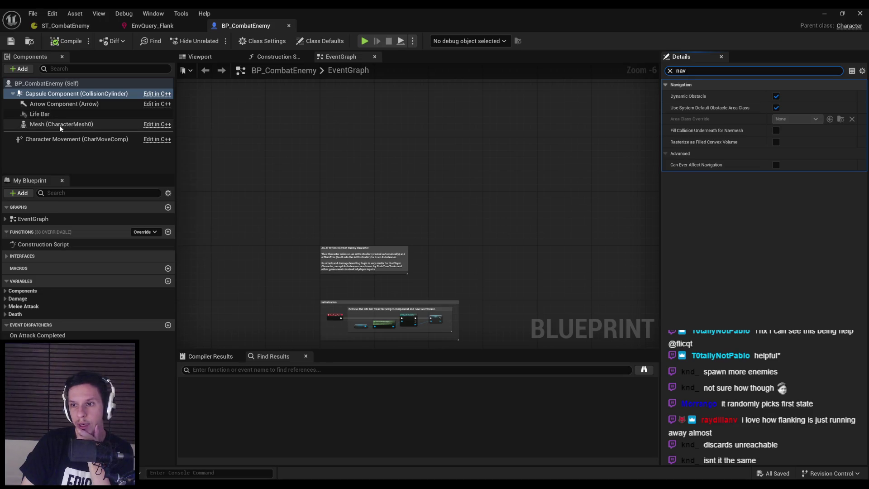
{"action": "left_click", "coordinate": [80, 85]}
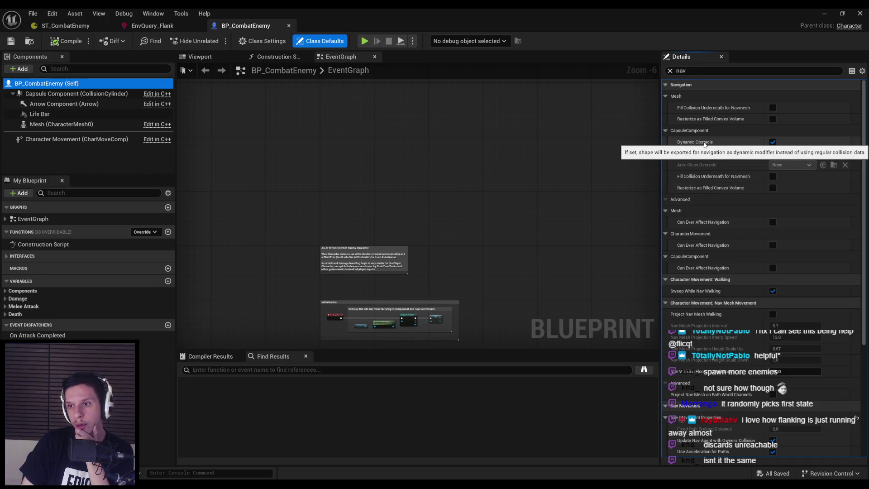
{"action": "left_click", "coordinate": [826, 12]}
{"action": "left_click", "coordinate": [215, 40]}
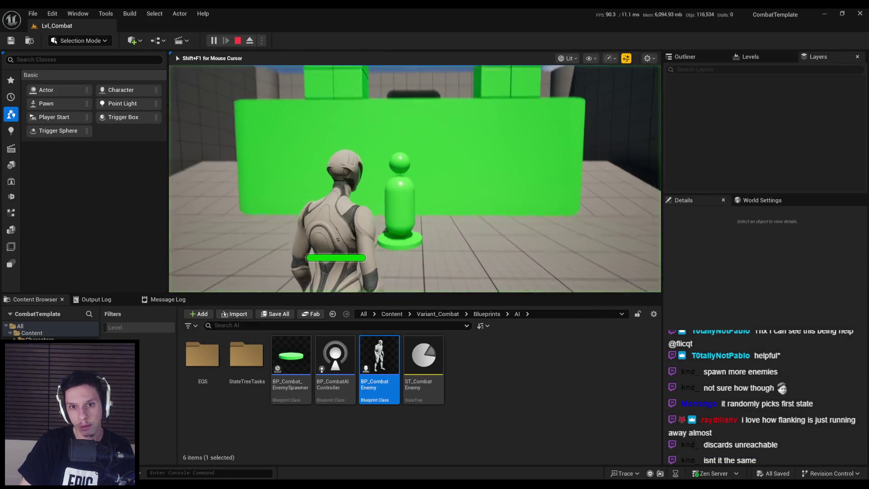
Step: Turn on the gameplay debugger and switch the playtest to fullscreen immersive mode
{"action": "key", "text": "apostrophe"}
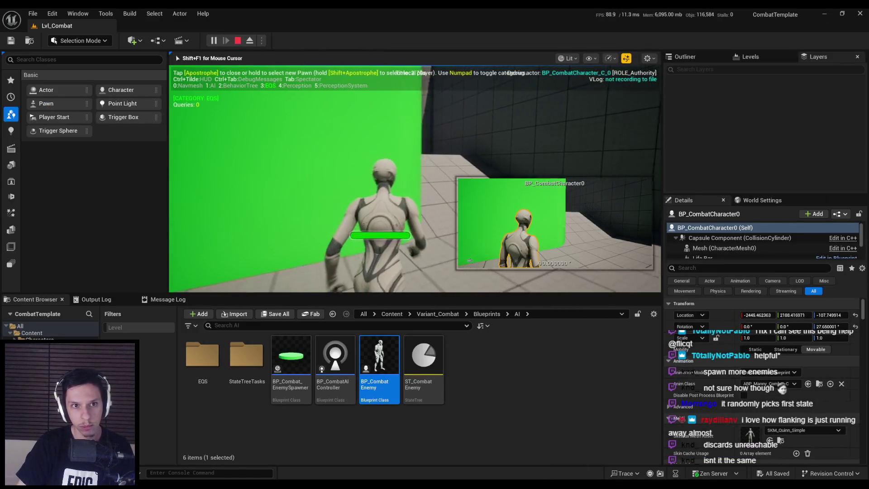
{"action": "key", "text": "w"}
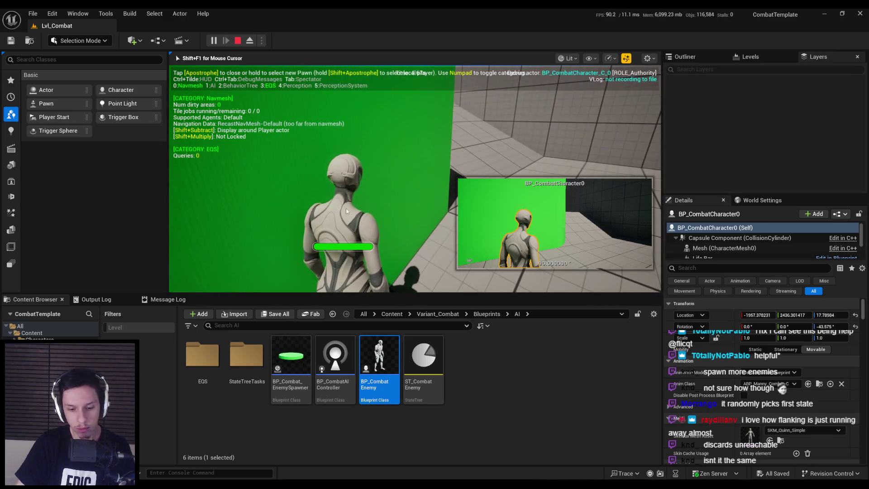
{"action": "key", "text": "F11"}
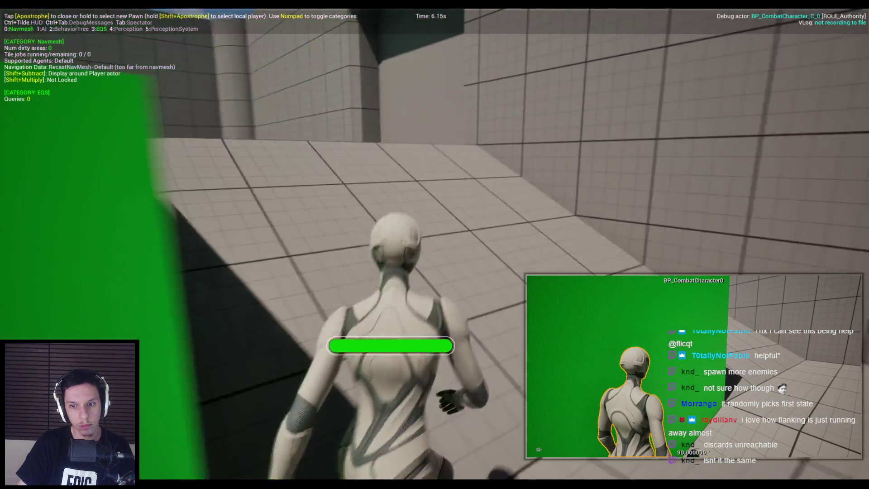
Step: Run the player past the green wall, through the corridor and into the arena toward the enemies
{"action": "key", "text": "w"}
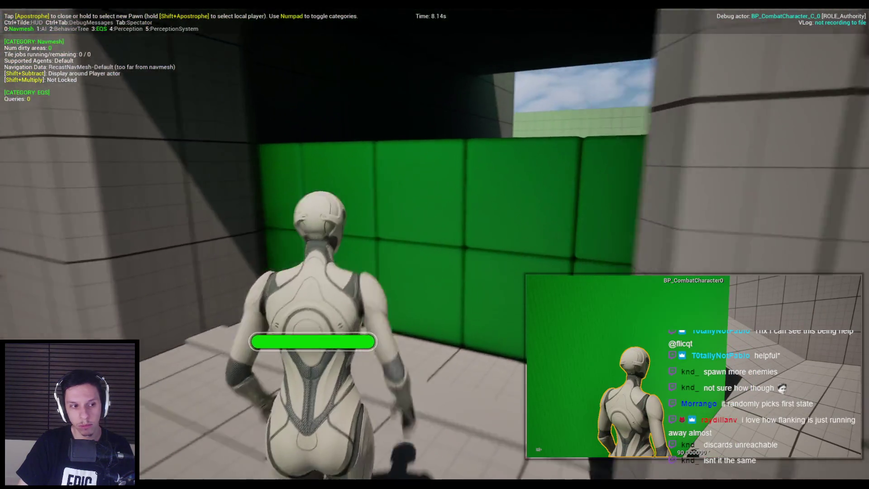
{"action": "key", "text": "w"}
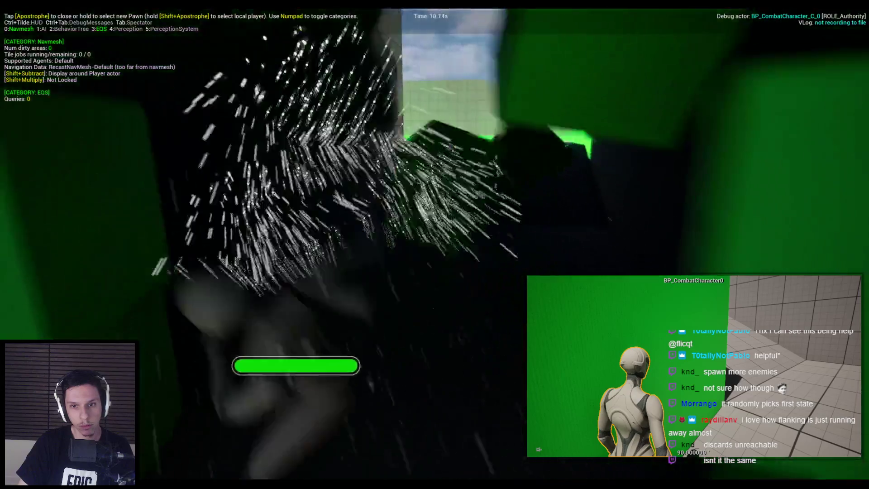
{"action": "key", "text": "w"}
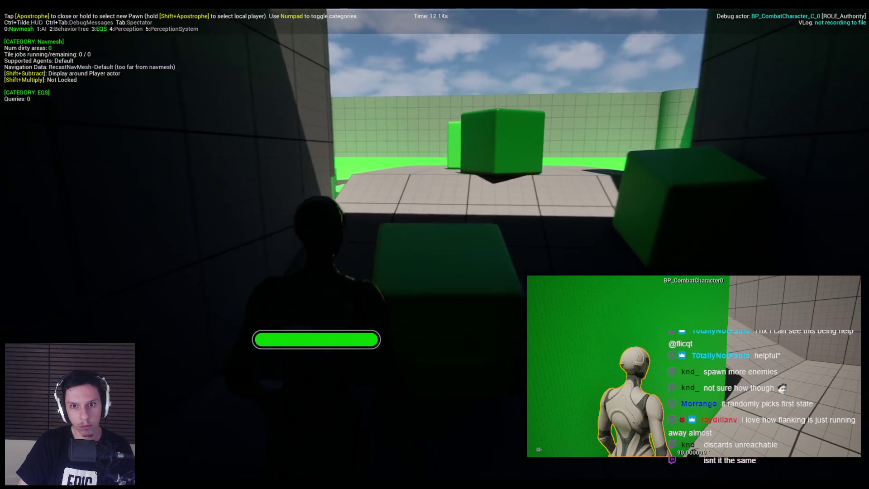
{"action": "key", "text": "w"}
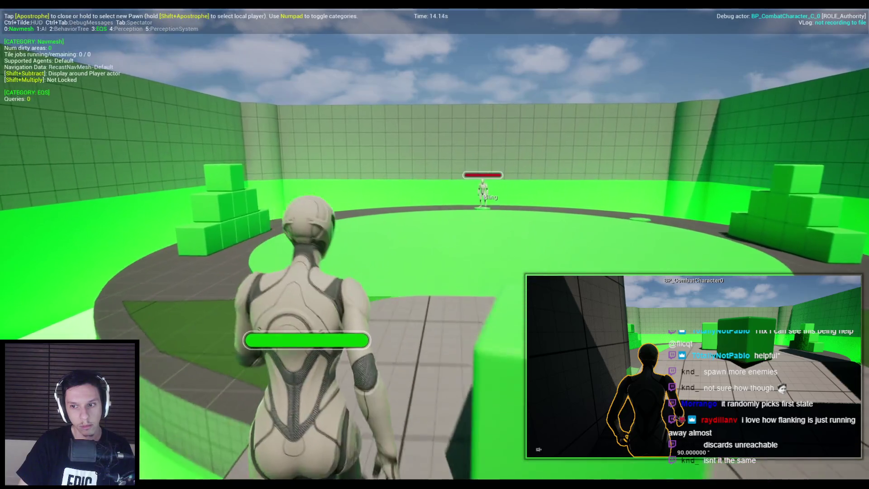
{"action": "key", "text": "w"}
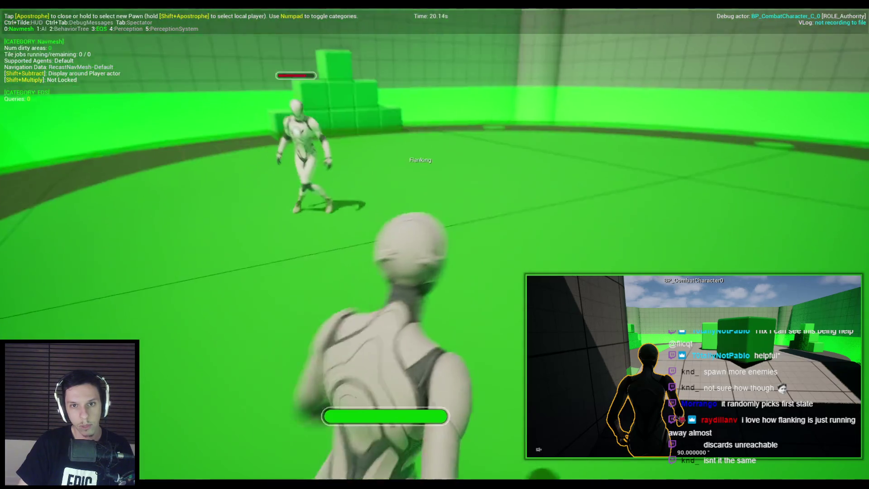
{"action": "key", "text": "w"}
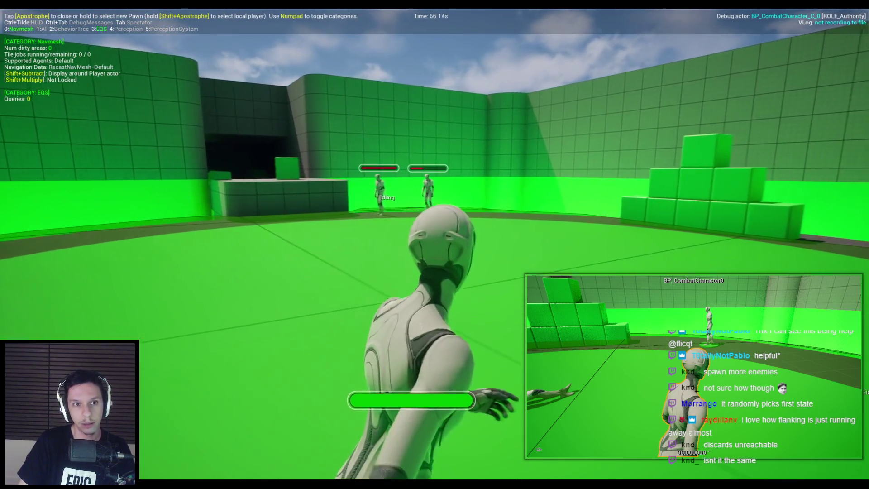
Step: Hide the Navmesh category, show the enemy's EQS query points, then end the playtest
{"action": "key", "text": "KP_0"}
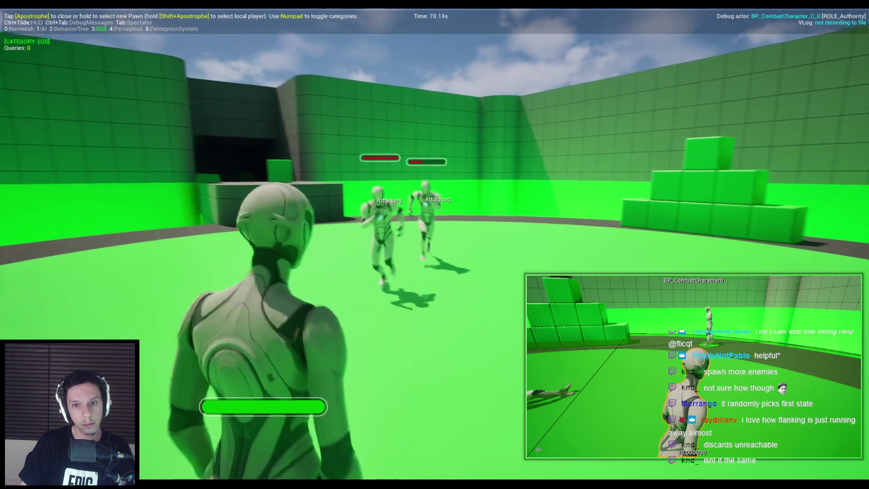
{"action": "key", "text": "apostrophe"}
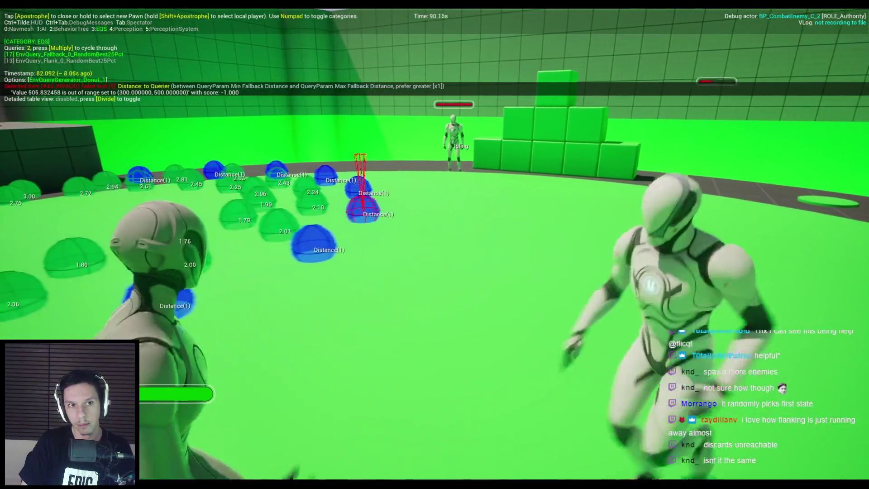
{"action": "key", "text": "Escape"}
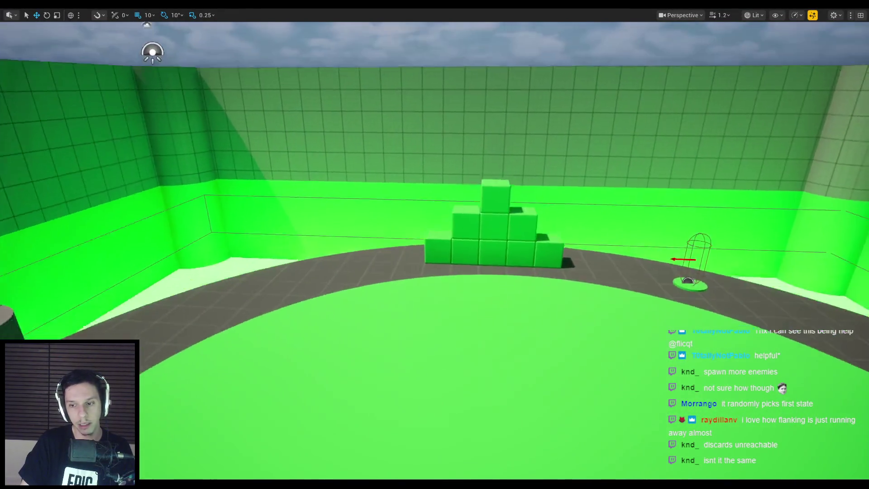
Step: Leave immersive mode, peek into StateTreeTasks, return to AI, and fly the camera over the arena
{"action": "key", "text": "F11"}
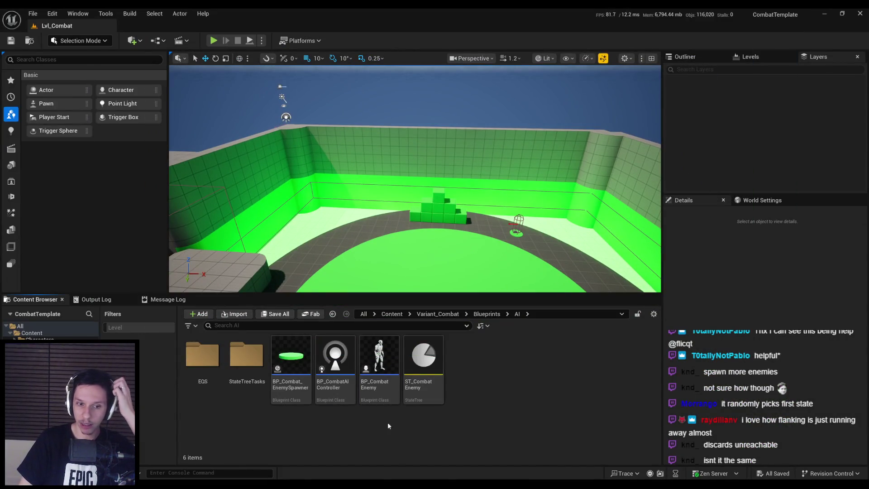
{"action": "double_click", "coordinate": [247, 358]}
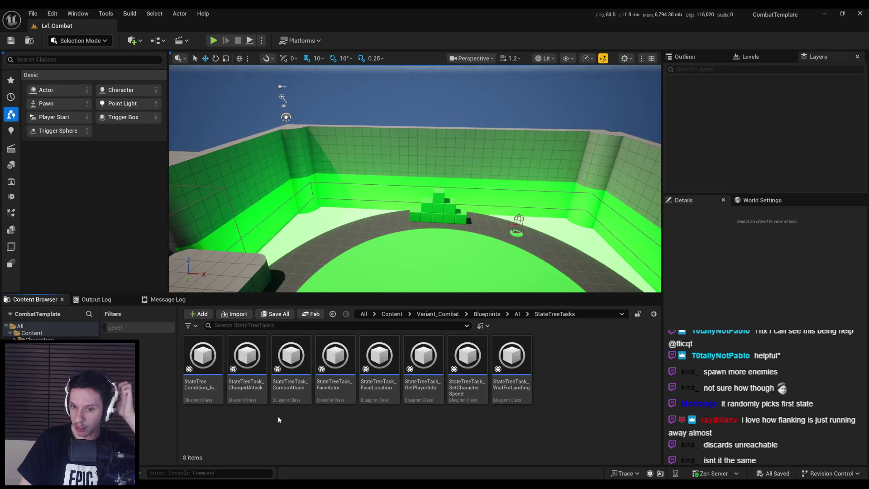
{"action": "key", "text": "alt+Left"}
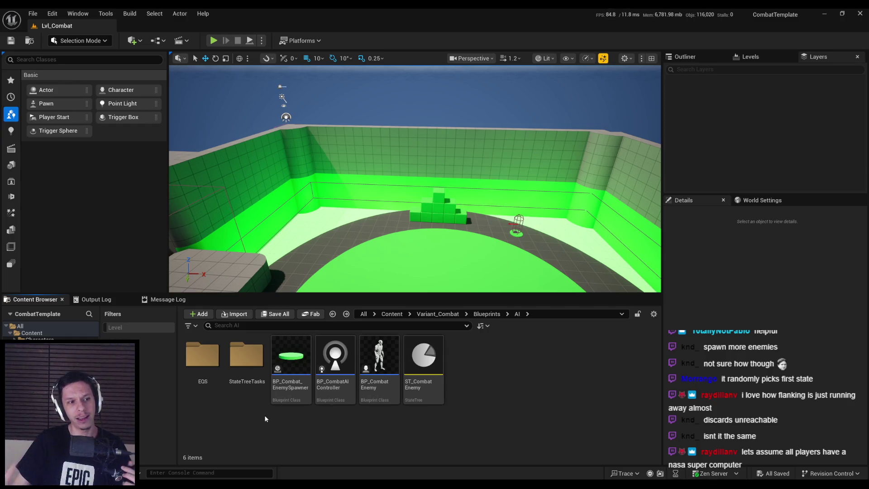
{"action": "left_click_drag", "start_coordinate": [408, 204], "coordinate": [371, 236]}
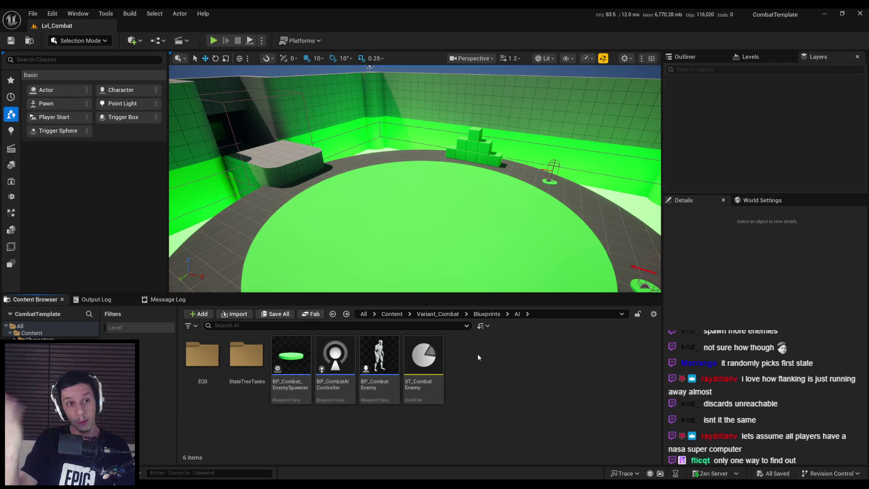
{"action": "left_click", "coordinate": [824, 13]}
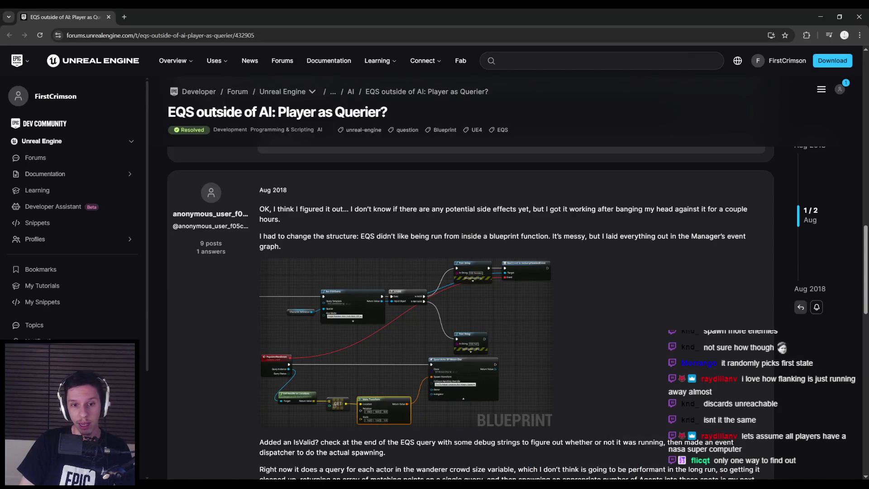
Step: Move from the forum thread to TowerGameCharacter.cpp and on to the TowerGame editor
{"action": "left_click", "coordinate": [245, 453]}
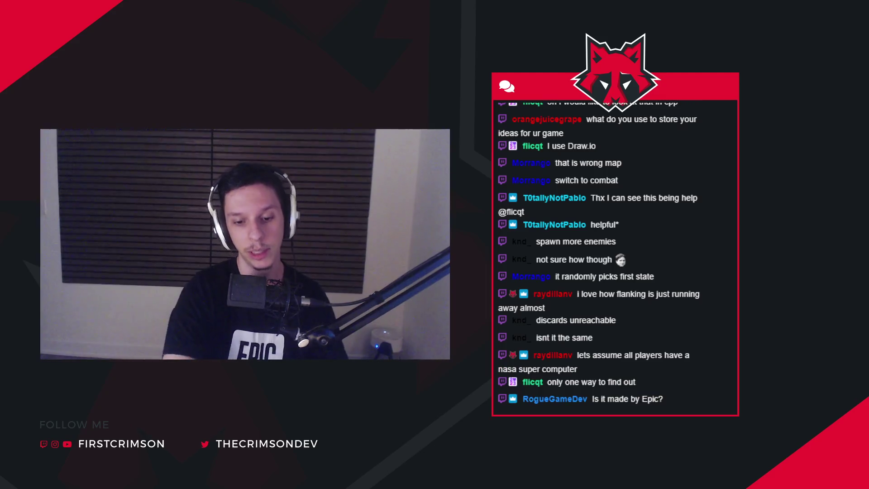
{"action": "scroll", "coordinate": [408, 398], "scroll_direction": "down", "scroll_amount": 1}
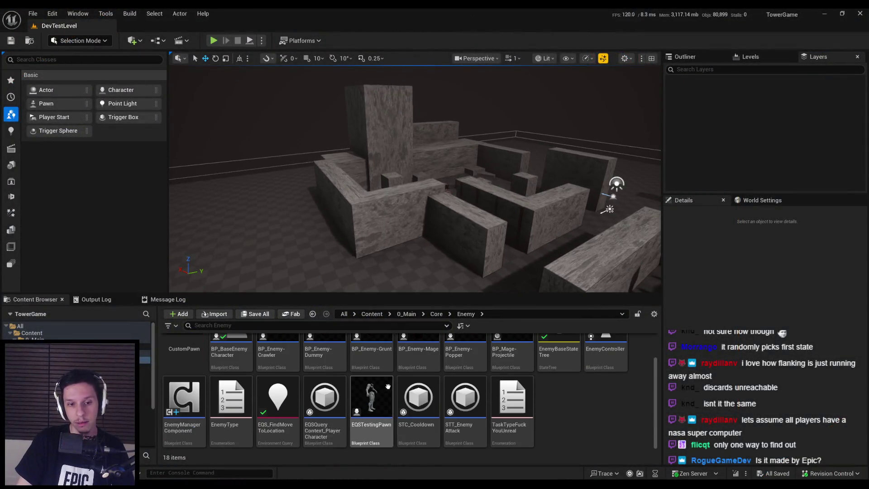
Step: Open EQS_FindMoveToLocation, review its SimpleGrid generator settings, and close the query editor
{"action": "left_click", "coordinate": [278, 399]}
{"action": "double_click", "coordinate": [278, 398]}
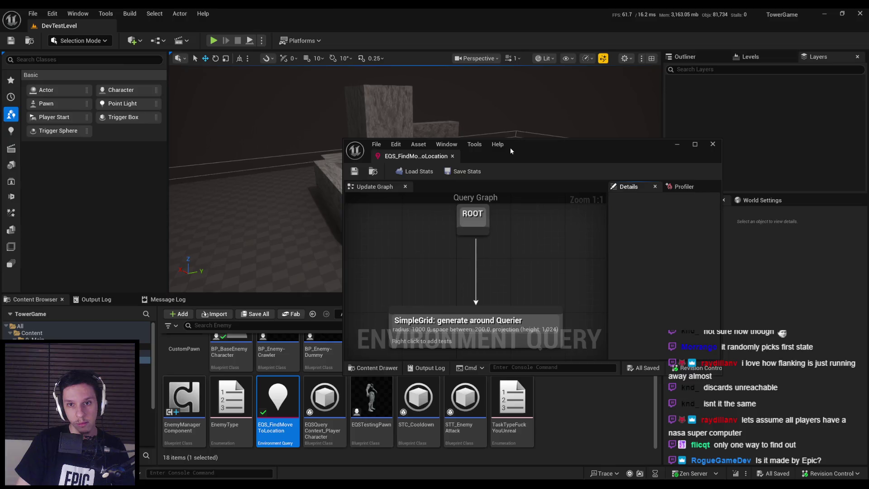
{"action": "double_click", "coordinate": [509, 148]}
{"action": "key", "text": "Home"}
{"action": "left_click", "coordinate": [366, 255]}
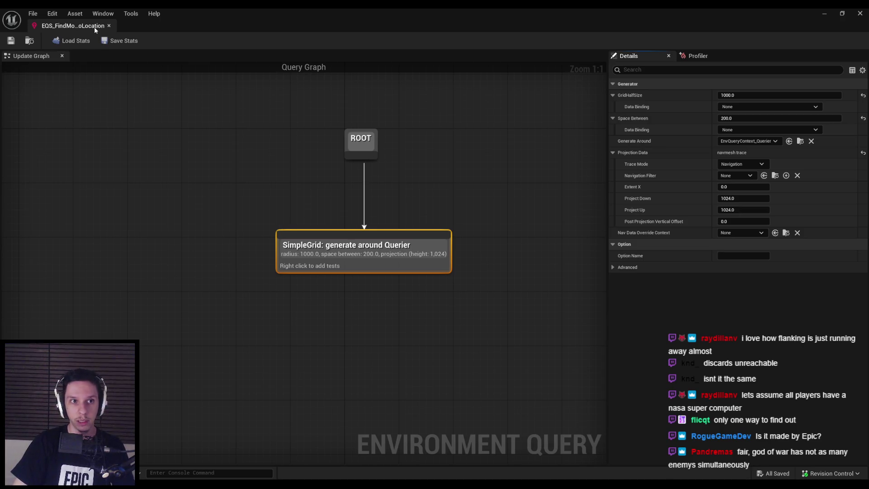
{"action": "left_click", "coordinate": [108, 25]}
Step: Duplicate EQS_FindMoveToLocation as EQStupid_FindAggroLocation and open the copy for editing
{"action": "left_click_drag", "start_coordinate": [344, 293], "coordinate": [344, 190]}
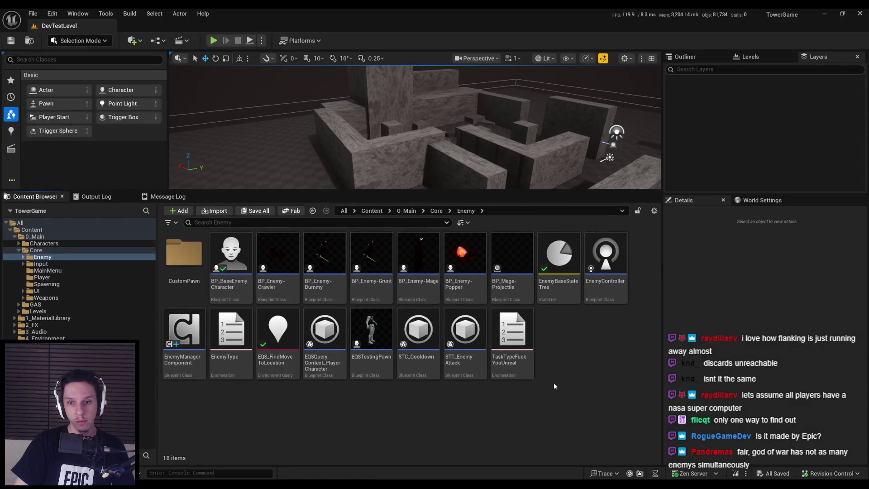
{"action": "right_click", "coordinate": [554, 383]}
{"action": "mouse_move", "coordinate": [597, 213]}
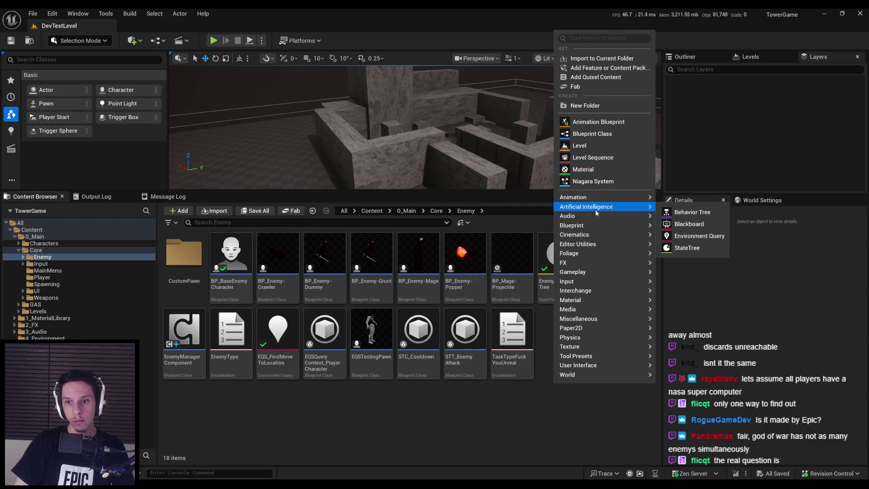
{"action": "left_click", "coordinate": [297, 407]}
{"action": "left_click", "coordinate": [278, 344]}
{"action": "right_click", "coordinate": [279, 344]}
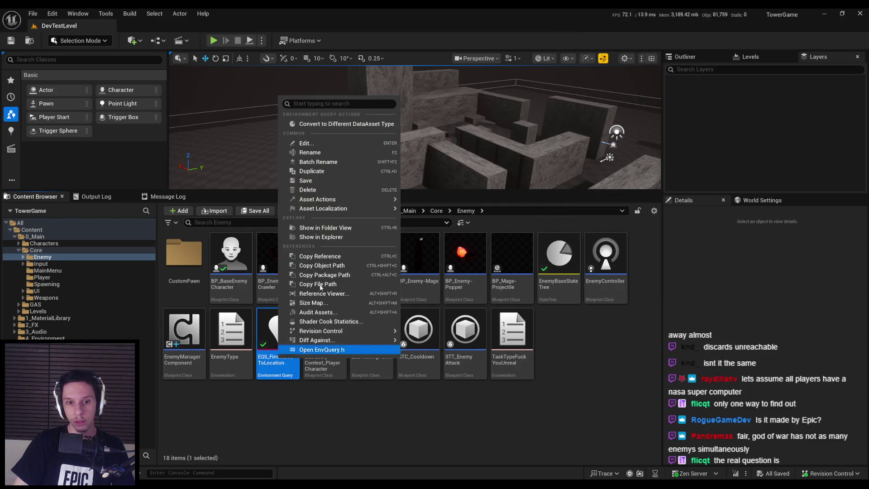
{"action": "left_click", "coordinate": [319, 171]}
{"action": "type", "text": "EQSSim"}
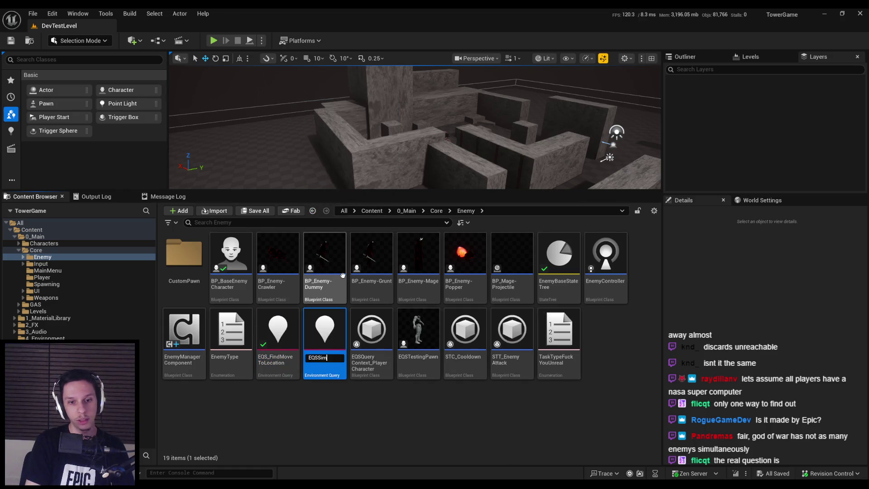
{"action": "type", "text": "ple"}
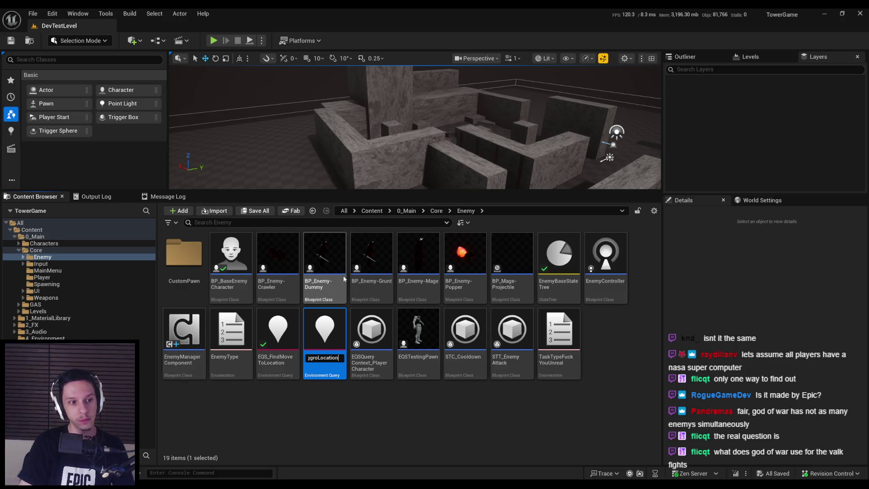
{"action": "key", "text": "Return"}
{"action": "double_click", "coordinate": [410, 365]}
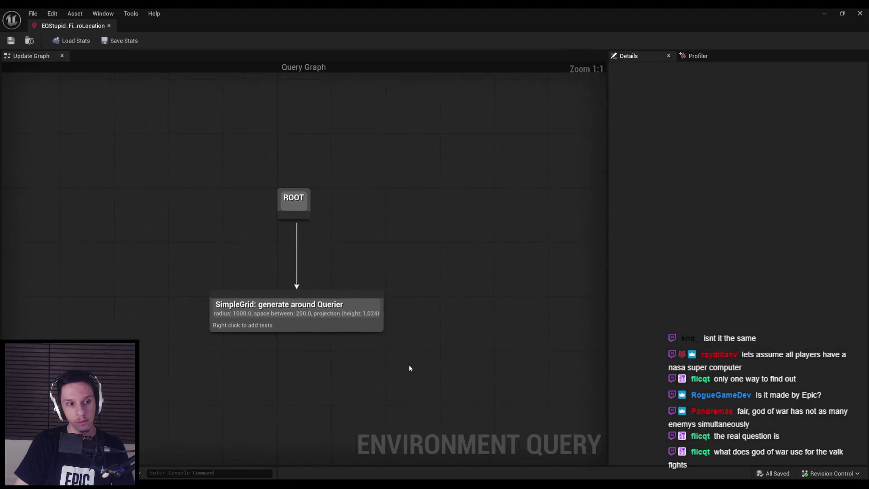
Step: Replace the SimpleGrid generator under ROOT with a Donut generator
{"action": "left_click", "coordinate": [347, 317]}
{"action": "key", "text": "Delete"}
{"action": "left_click_drag", "start_coordinate": [301, 220], "coordinate": [297, 283]}
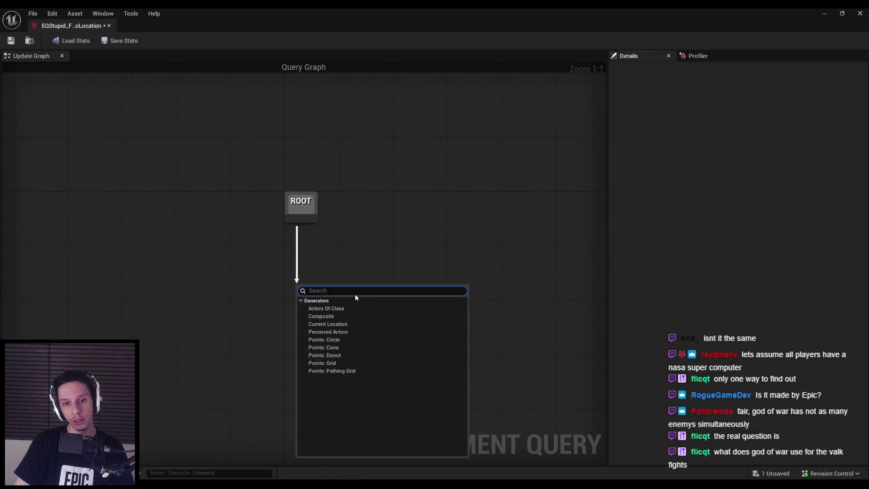
{"action": "left_click", "coordinate": [337, 356]}
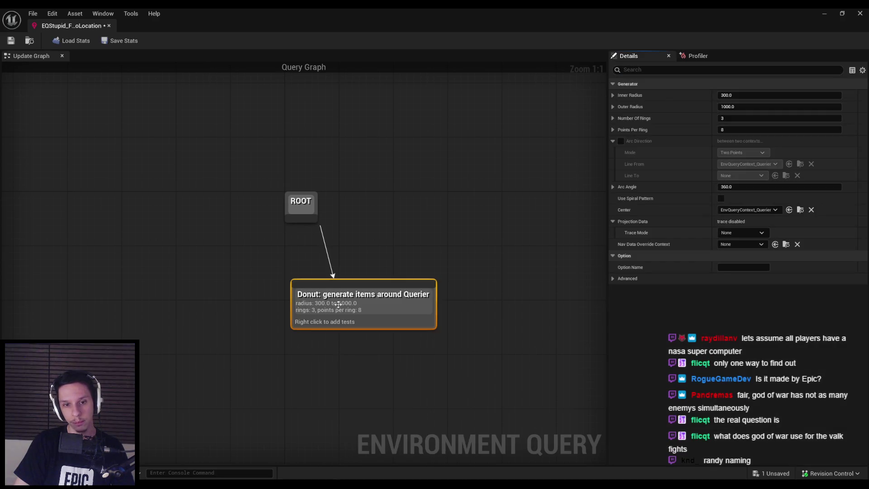
Step: Set the donut to inner radius 200, outer 500, 1 ring, 16 points, centred on EQSQueryContext_PlayerCharacter
{"action": "left_click", "coordinate": [737, 95]}
{"action": "type", "text": "200"}
{"action": "key", "text": "Return"}
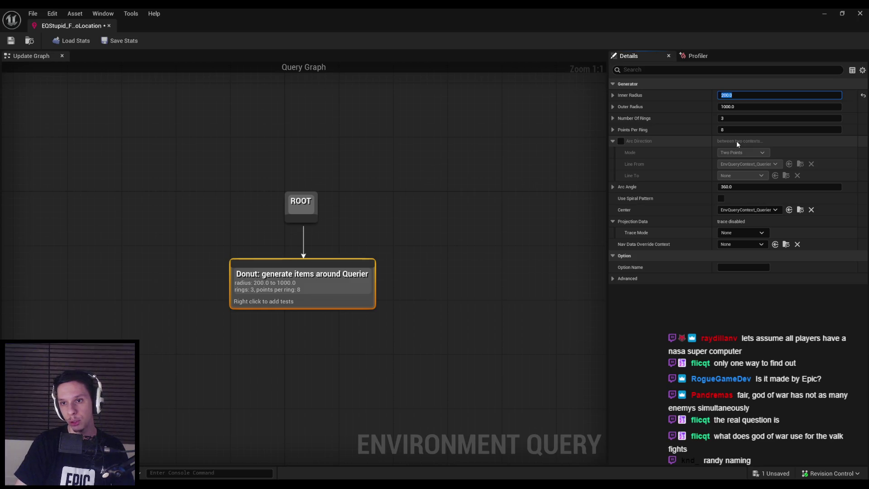
{"action": "left_click", "coordinate": [748, 107]}
{"action": "type", "text": "0"}
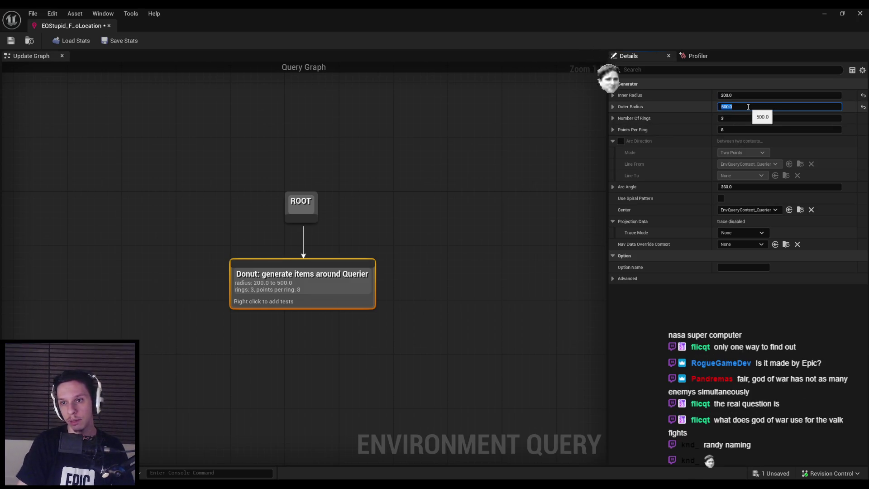
{"action": "key", "text": "Tab"}
{"action": "type", "text": "1"}
{"action": "key", "text": "Return"}
{"action": "left_click", "coordinate": [728, 129]}
{"action": "type", "text": "16"}
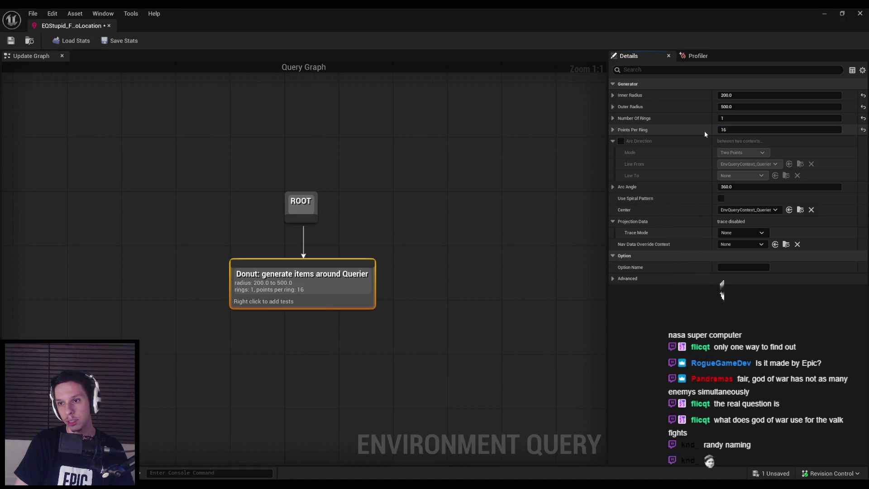
{"action": "key", "text": "Return"}
{"action": "left_click", "coordinate": [769, 210]}
{"action": "left_click", "coordinate": [765, 259]}
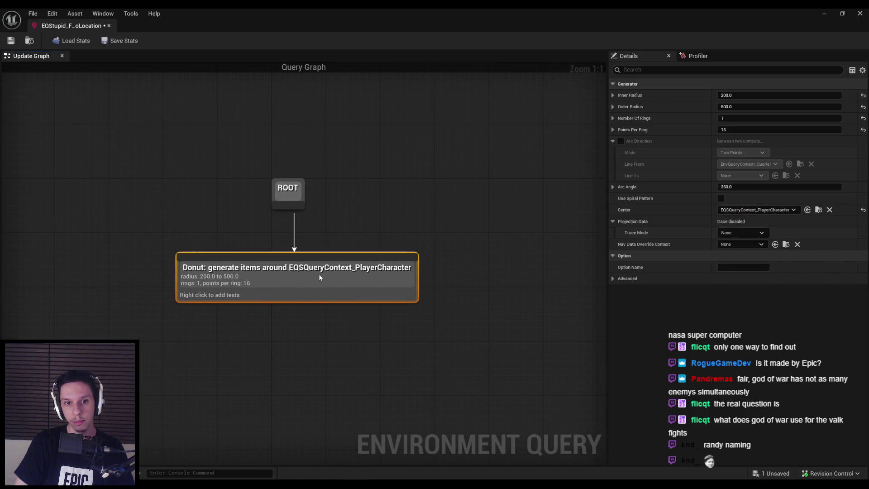
Step: Add an Overlap test to the Donut generator using a Sphere shape on the Pawn channel
{"action": "right_click", "coordinate": [202, 262]}
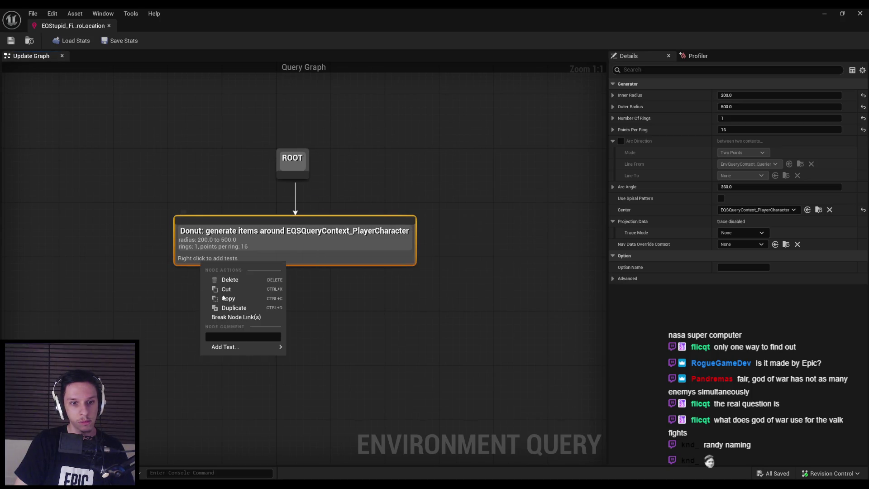
{"action": "mouse_move", "coordinate": [243, 353]}
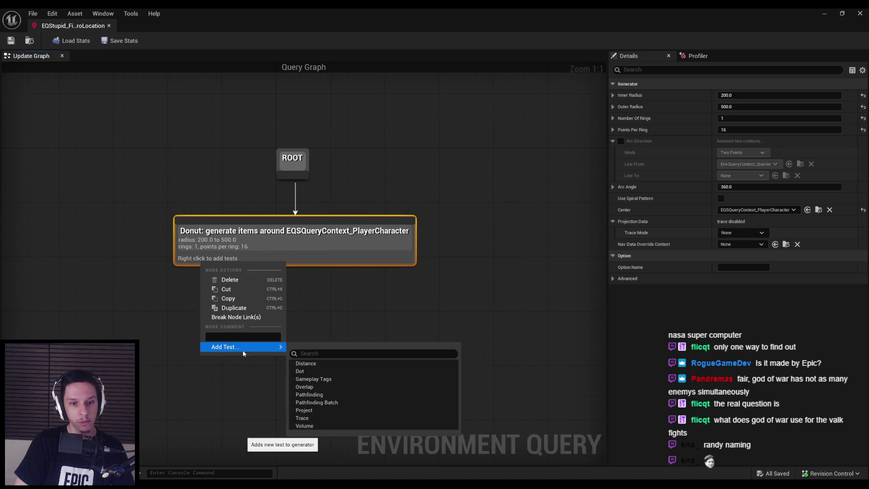
{"action": "left_click", "coordinate": [310, 388]}
{"action": "left_click", "coordinate": [220, 270]}
{"action": "left_click", "coordinate": [742, 198]}
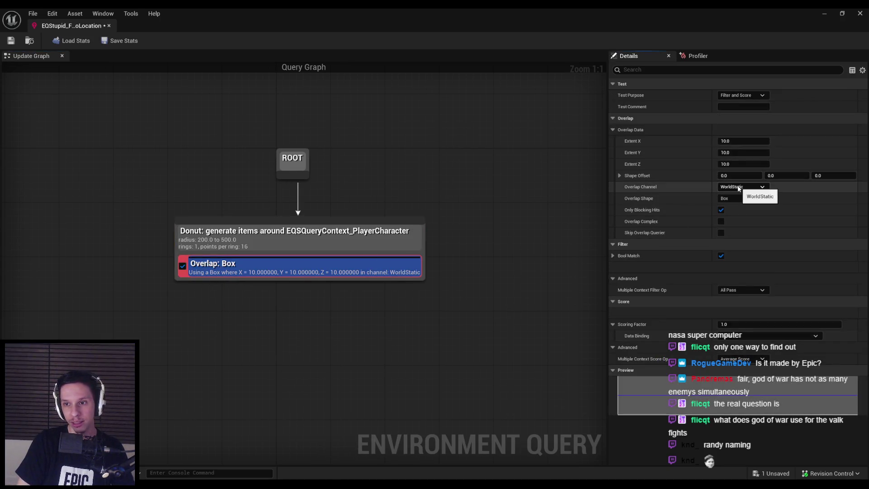
{"action": "left_click", "coordinate": [734, 213]}
{"action": "left_click", "coordinate": [734, 186]}
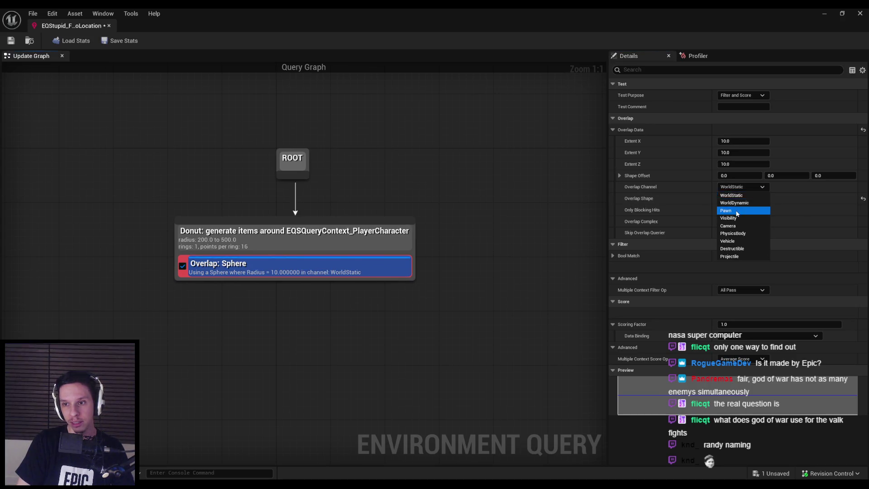
{"action": "left_click", "coordinate": [738, 210]}
Step: Give the overlap sphere extents of 64 × 64 × 64 and return to the level editor
{"action": "type", "text": "64"}
{"action": "key", "text": "Tab"}
{"action": "type", "text": "64"}
{"action": "key", "text": "Return"}
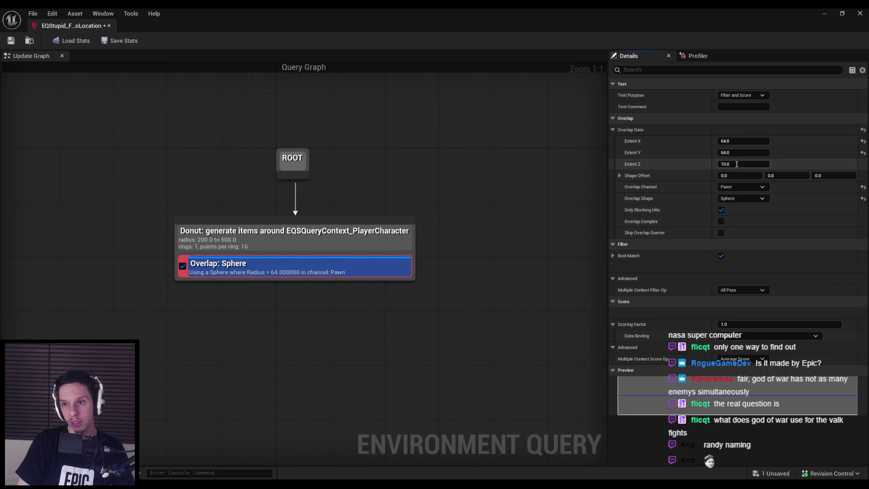
{"action": "type", "text": "64"}
{"action": "key", "text": "Return"}
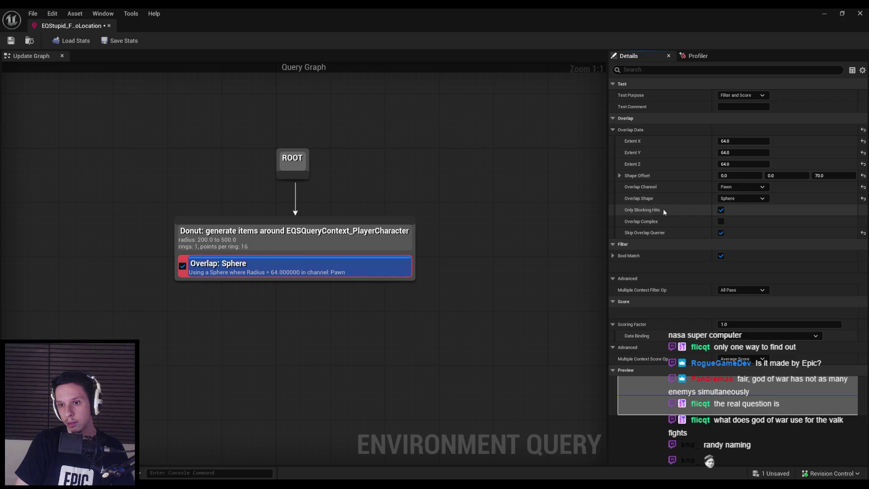
{"action": "left_click", "coordinate": [574, 200]}
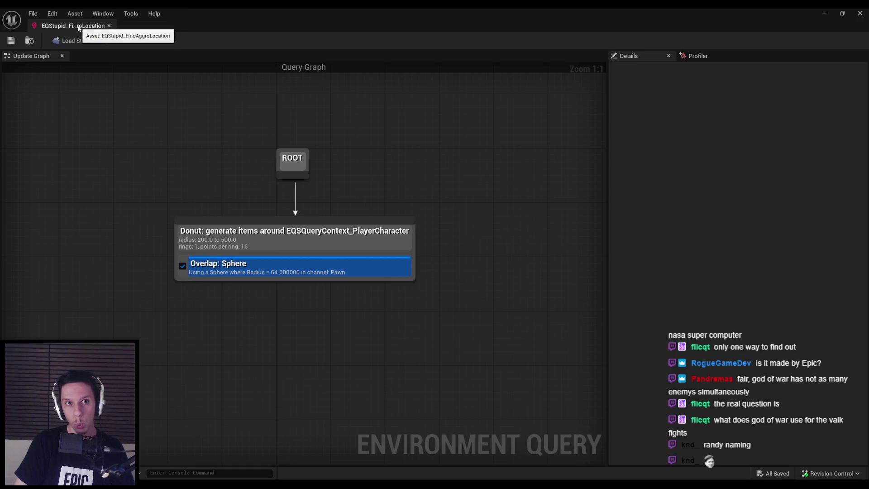
{"action": "left_click", "coordinate": [824, 14]}
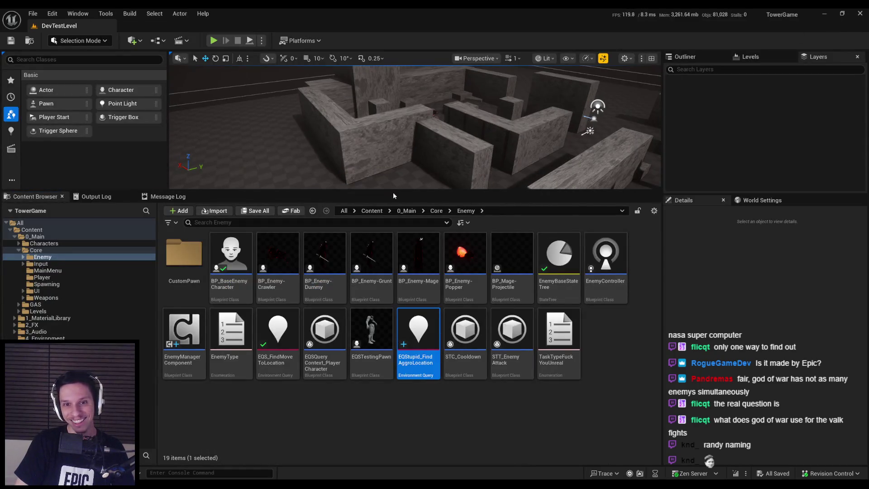
Step: Open BP_BaseEnemyCharacter and review the Set Timer node in its EventGraph
{"action": "left_click_drag", "start_coordinate": [393, 225], "coordinate": [393, 231]}
{"action": "left_click", "coordinate": [417, 426]}
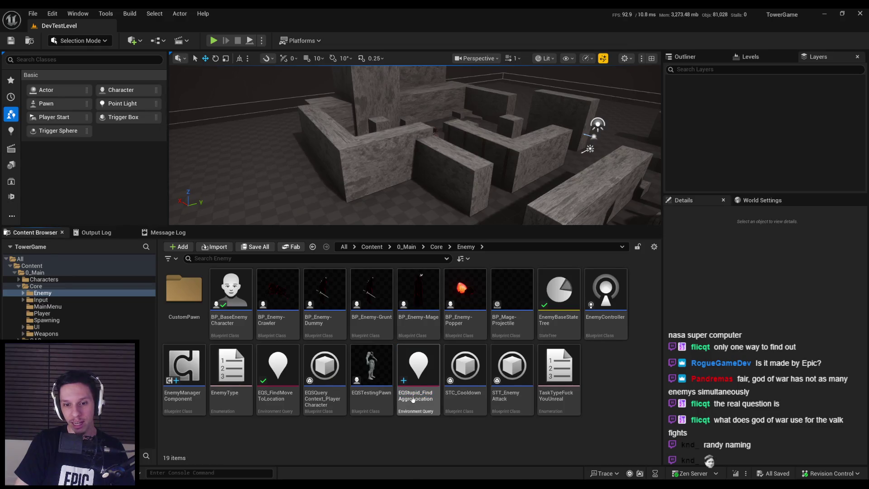
{"action": "mouse_move", "coordinate": [414, 409]}
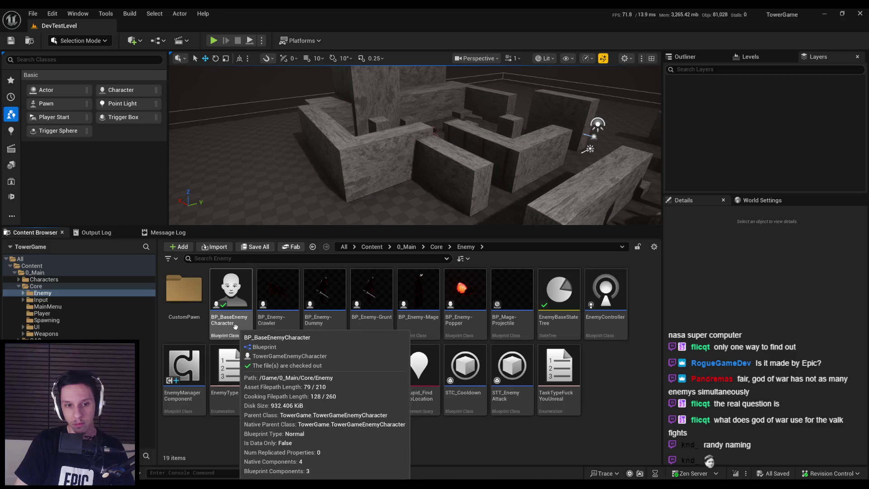
{"action": "double_click", "coordinate": [234, 320]}
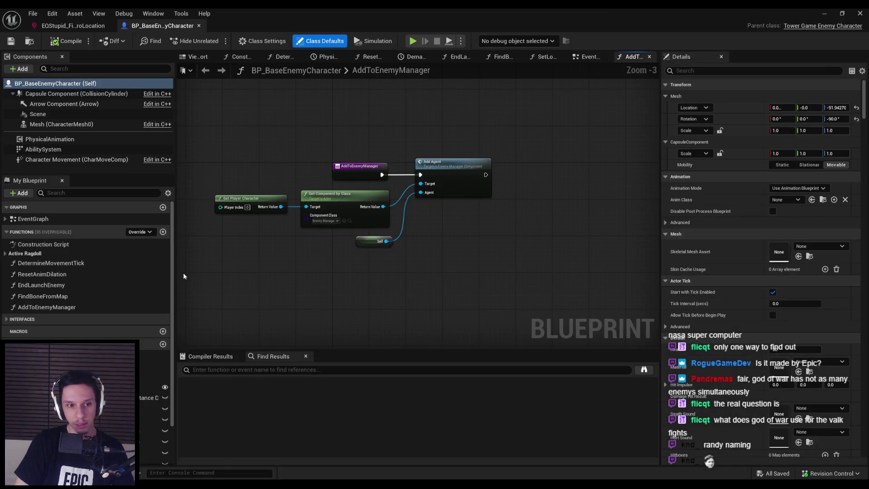
{"action": "scroll", "coordinate": [303, 285], "scroll_direction": "down", "scroll_amount": 2}
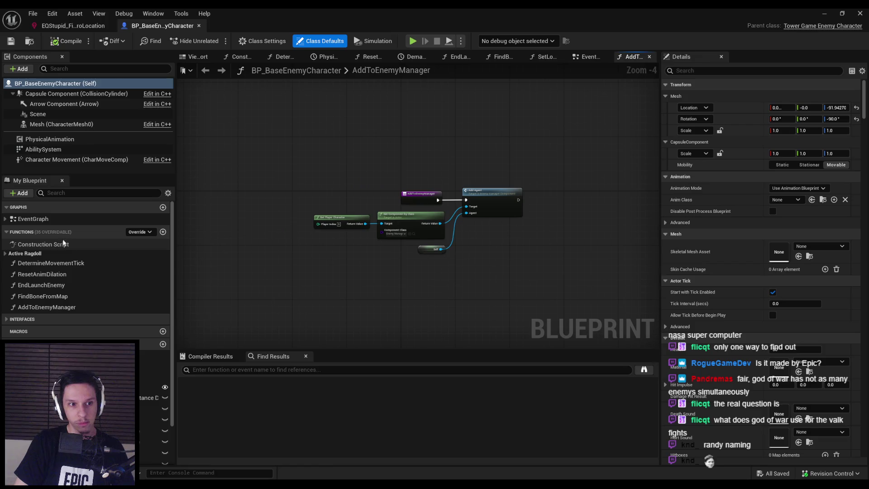
{"action": "double_click", "coordinate": [51, 219]}
{"action": "scroll", "coordinate": [345, 243], "scroll_direction": "up", "scroll_amount": 9}
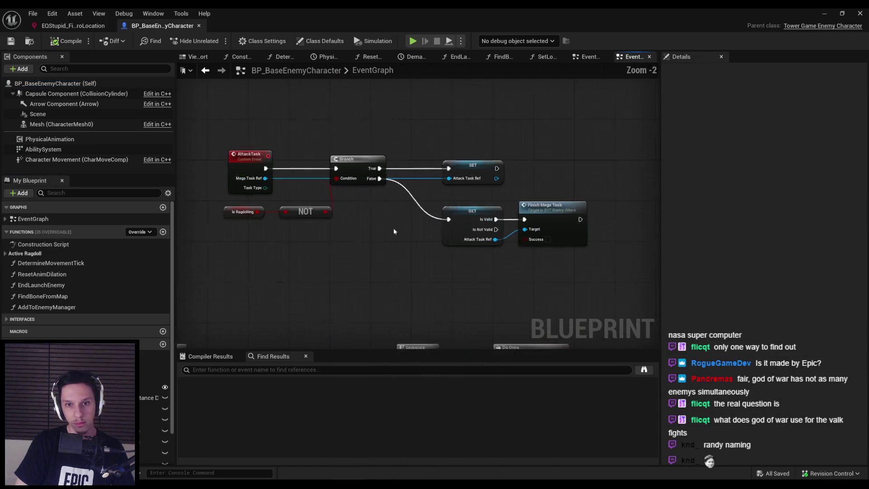
{"action": "scroll", "coordinate": [347, 251], "scroll_direction": "down", "scroll_amount": 5}
{"action": "scroll", "coordinate": [356, 191], "scroll_direction": "up", "scroll_amount": 8}
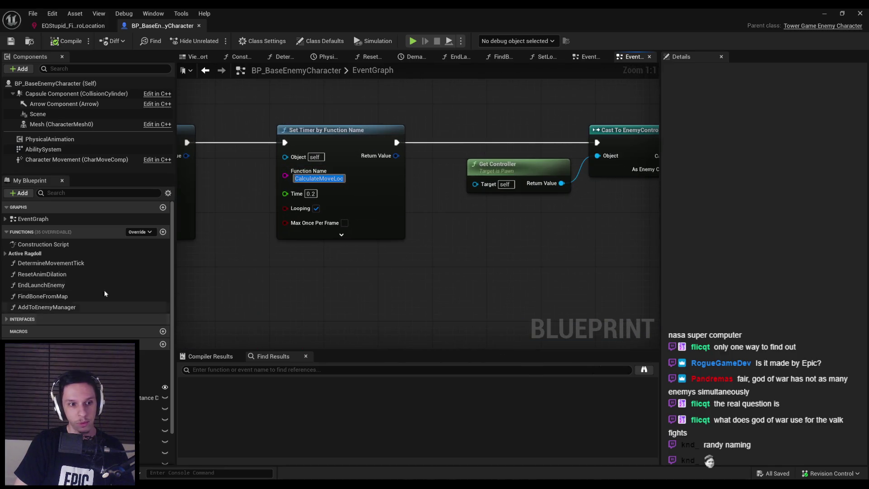
Step: Add a new blueprint function named CalculateMoveLoc
{"action": "left_click", "coordinate": [162, 234]}
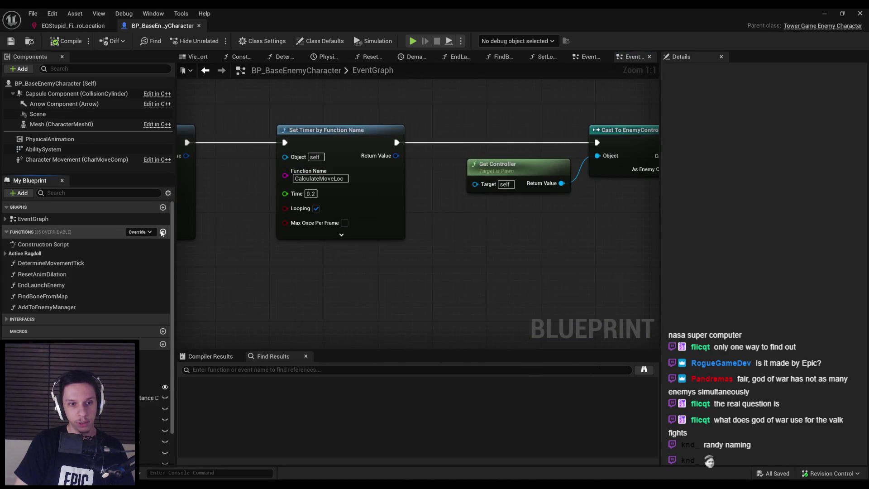
{"action": "left_click", "coordinate": [168, 232]}
{"action": "type", "text": "CalculateMoveLoc"}
{"action": "key", "text": "Return"}
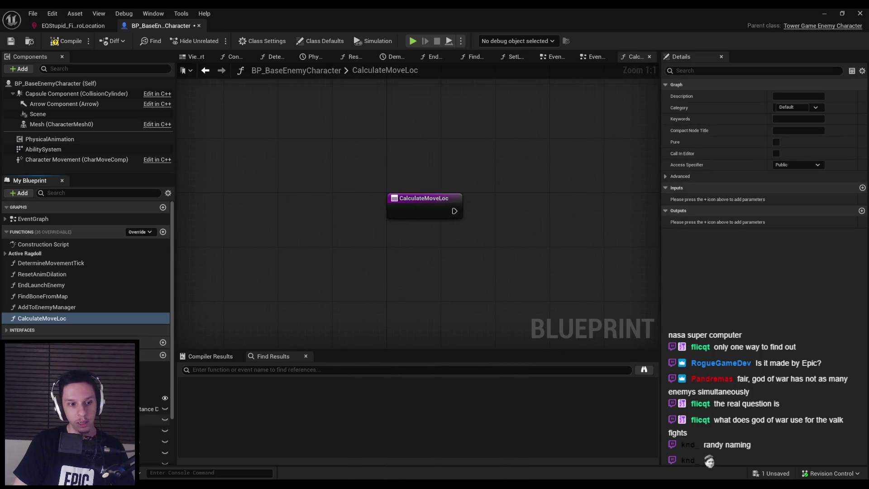
Step: Add a Run EQSQuery node using the new query in Single Random Item from Best 5% mode
{"action": "left_click_drag", "start_coordinate": [455, 211], "coordinate": [531, 210]}
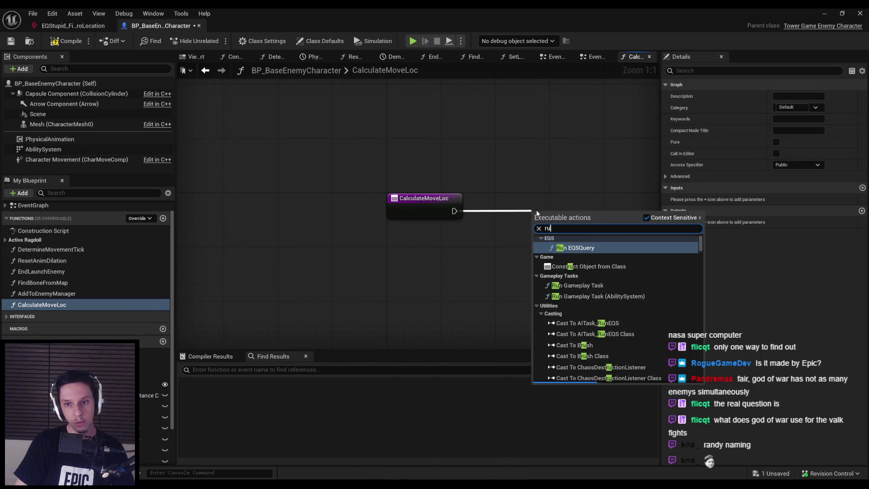
{"action": "type", "text": "run eq"}
{"action": "left_click", "coordinate": [573, 255]}
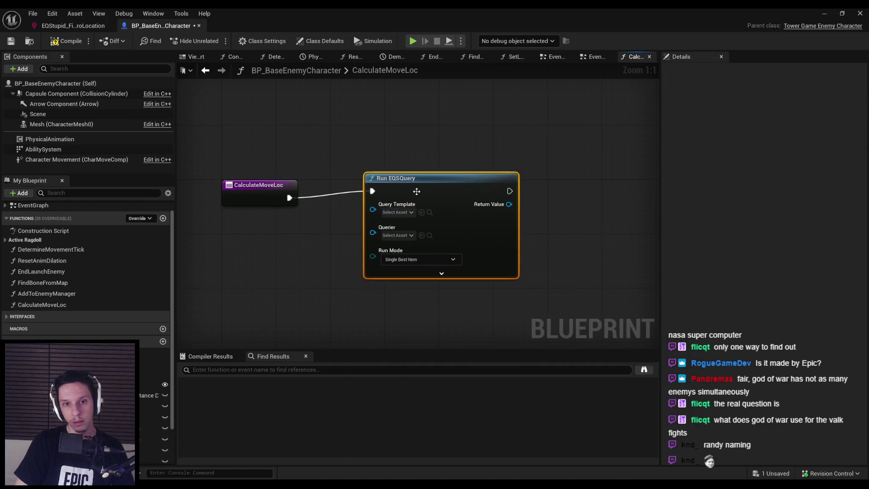
{"action": "left_click", "coordinate": [406, 218]}
{"action": "left_click", "coordinate": [448, 295]}
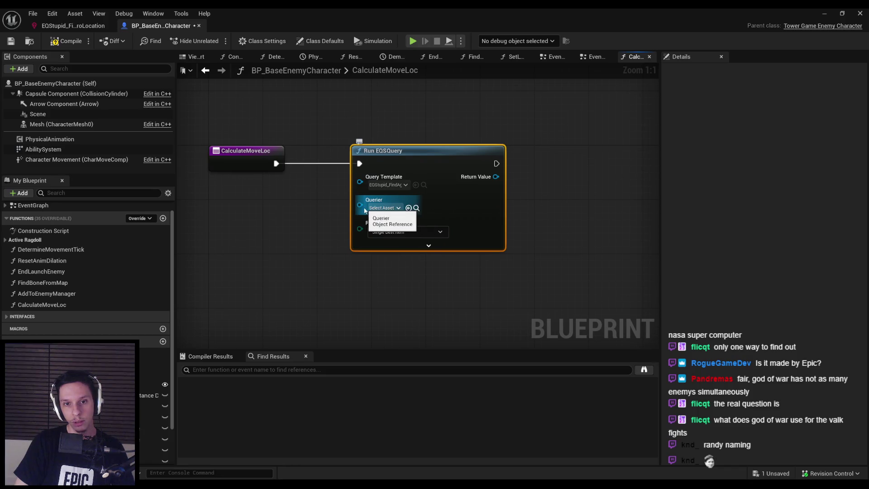
{"action": "left_click", "coordinate": [428, 245]}
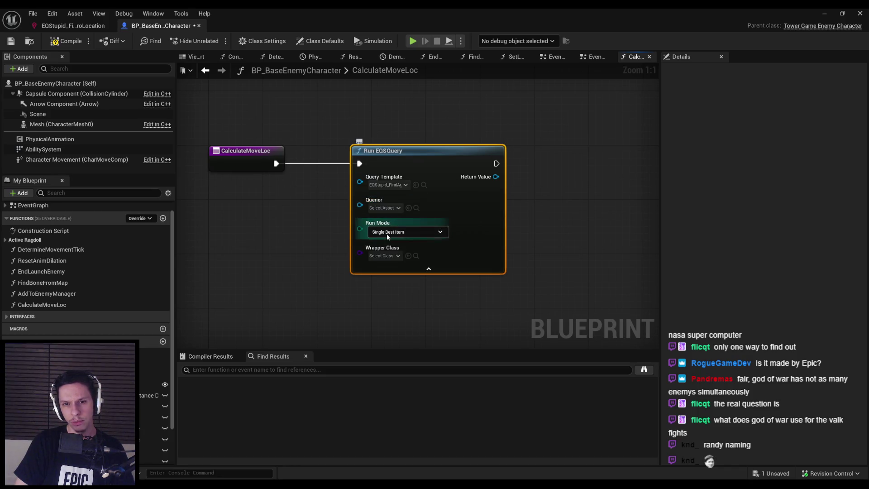
{"action": "left_click", "coordinate": [387, 233]}
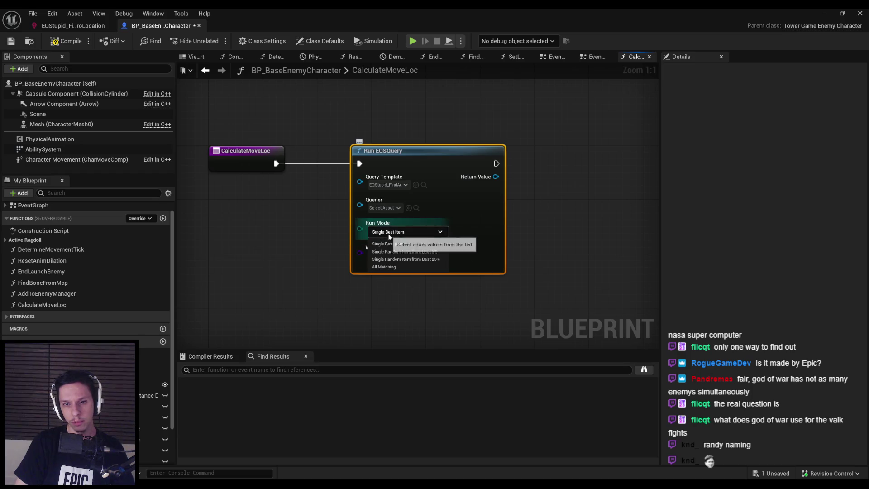
{"action": "left_click", "coordinate": [404, 252]}
Step: Connect a Get Query Results as Locations node to the query's return value
{"action": "left_click_drag", "start_coordinate": [370, 184], "coordinate": [422, 181]}
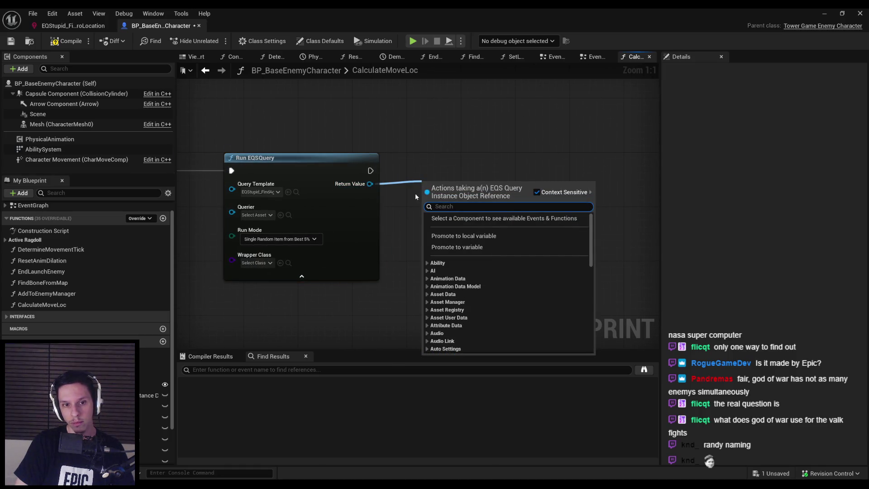
{"action": "mouse_move", "coordinate": [369, 184]}
{"action": "left_mouse_down"}
{"action": "mouse_move", "coordinate": [436, 196]}
{"action": "mouse_move", "coordinate": [418, 184]}
{"action": "left_mouse_up"}
{"action": "key", "text": "Escape"}
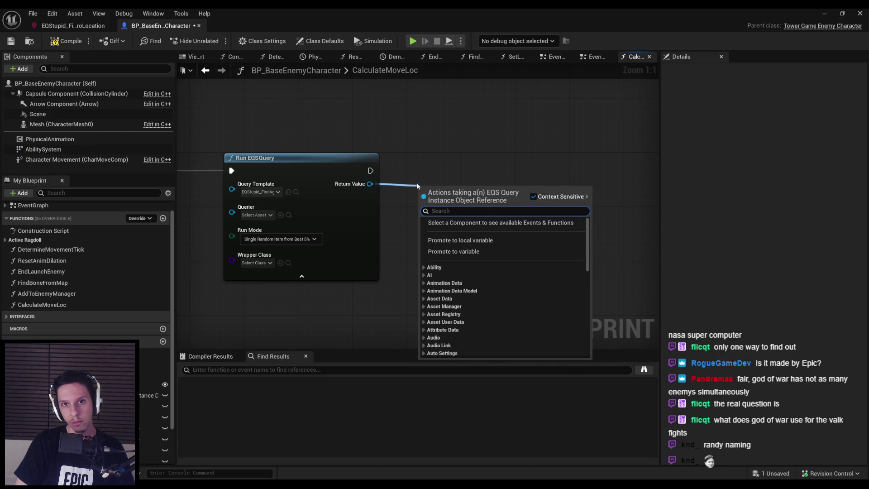
{"action": "key", "text": "Escape"}
{"action": "scroll", "coordinate": [496, 180], "scroll_direction": "down", "scroll_amount": 2}
{"action": "right_click", "coordinate": [464, 181]}
{"action": "left_click", "coordinate": [365, 235]}
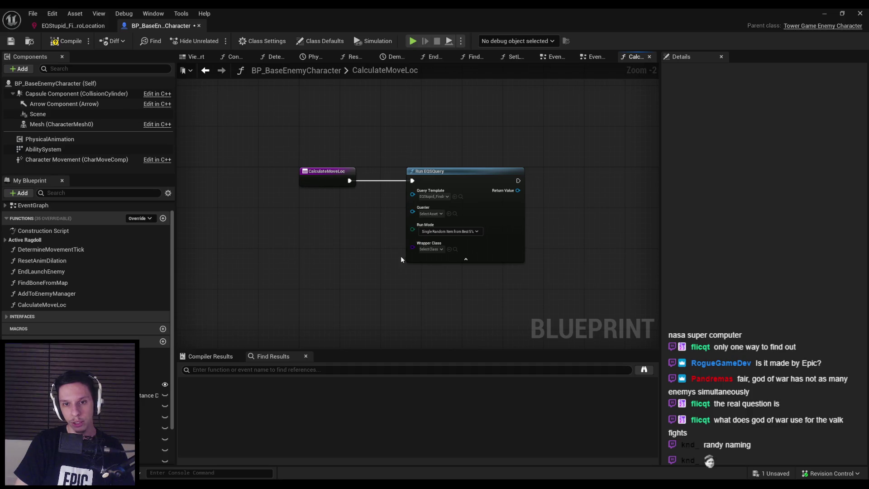
{"action": "left_click_drag", "start_coordinate": [518, 190], "coordinate": [551, 197]}
{"action": "scroll", "coordinate": [594, 283], "scroll_direction": "down", "scroll_amount": 2}
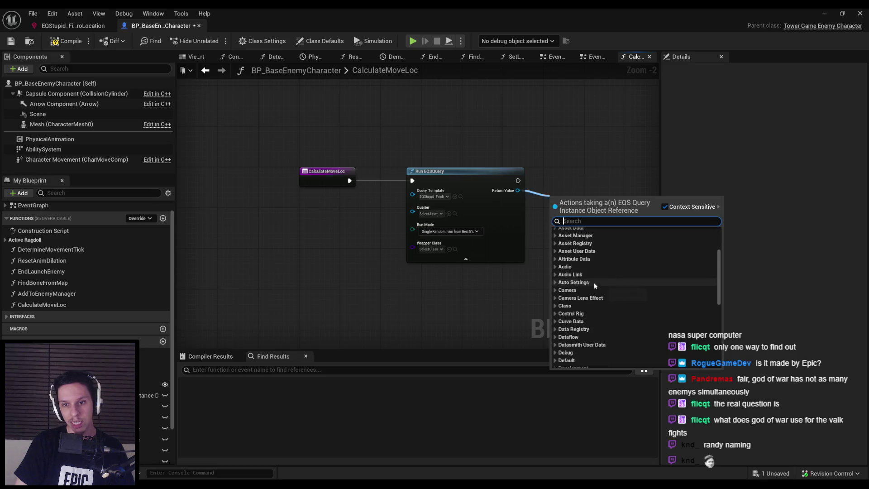
{"action": "type", "text": "locat"}
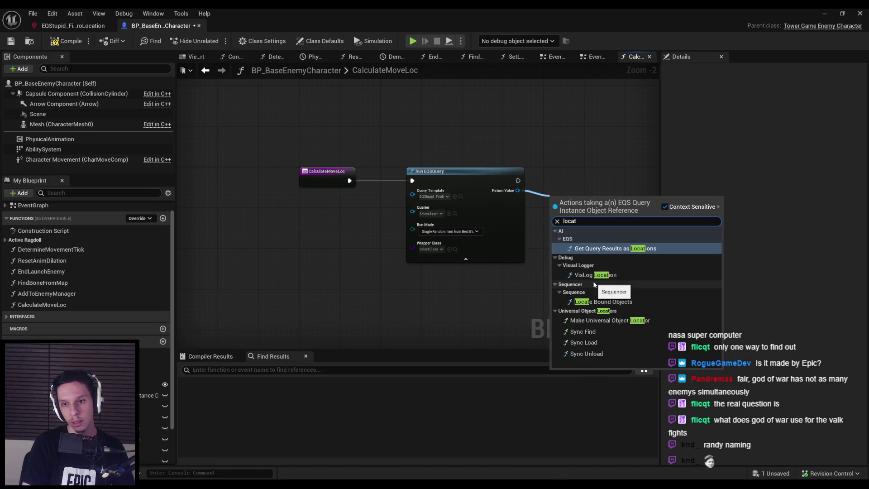
{"action": "left_click", "coordinate": [600, 249]}
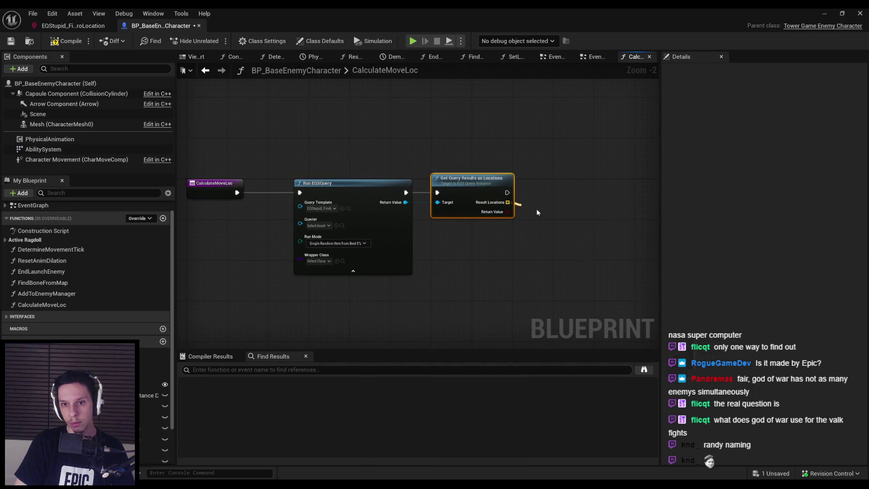
Step: Take element 0 of the result locations and add a Set CurrentMoveLocation node
{"action": "left_click_drag", "start_coordinate": [533, 211], "coordinate": [528, 207]}
{"action": "type", "text": "get"}
{"action": "left_click", "coordinate": [571, 273]}
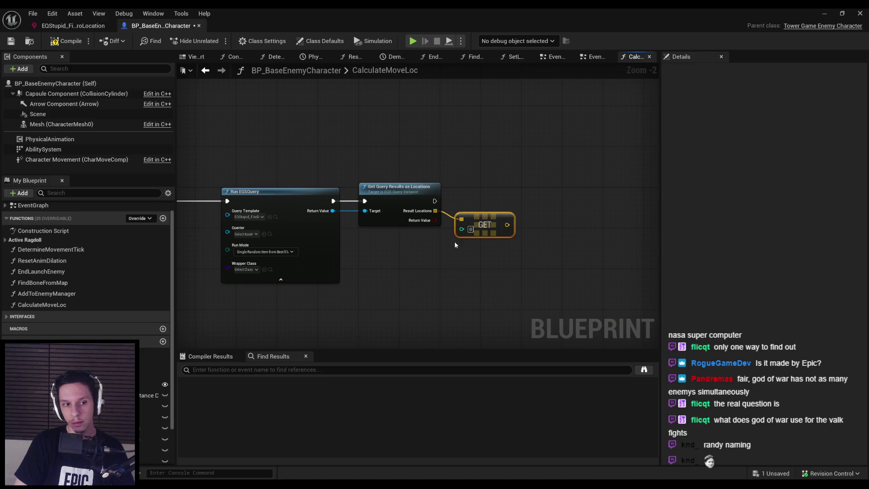
{"action": "scroll", "coordinate": [86, 272], "scroll_direction": "down", "scroll_amount": 2}
{"action": "mouse_move", "coordinate": [149, 433]}
{"action": "left_mouse_down"}
{"action": "mouse_move", "coordinate": [516, 227]}
{"action": "mouse_move", "coordinate": [529, 201]}
{"action": "mouse_move", "coordinate": [528, 209]}
{"action": "left_mouse_up"}
{"action": "left_click", "coordinate": [548, 216]}
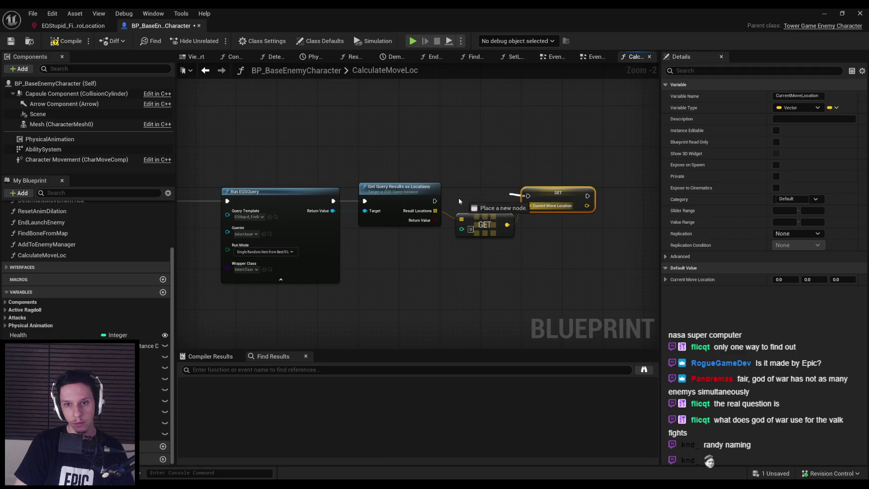